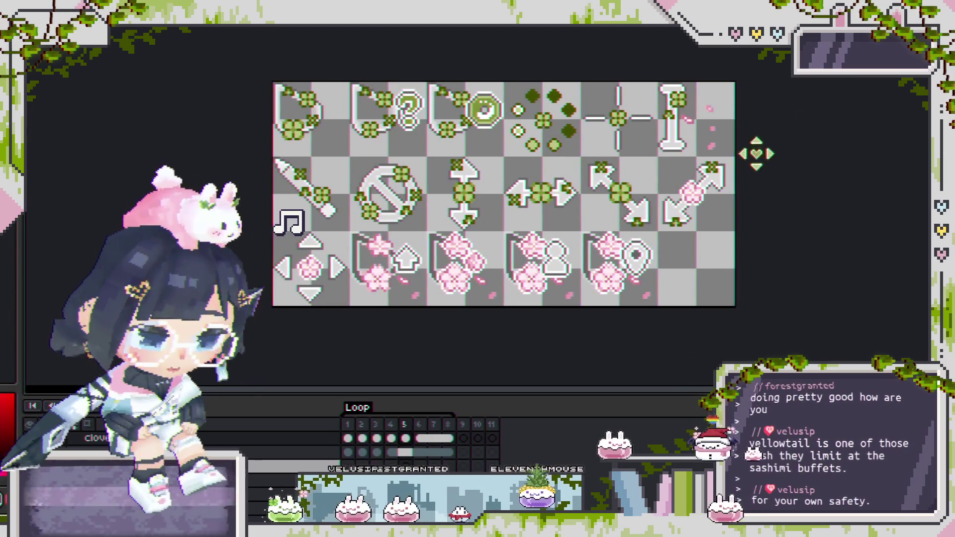
# Step: Switch to the DIAG R layer, pick the frame 5 cel and play the animation
pyautogui.scroll(1, 284, 223)
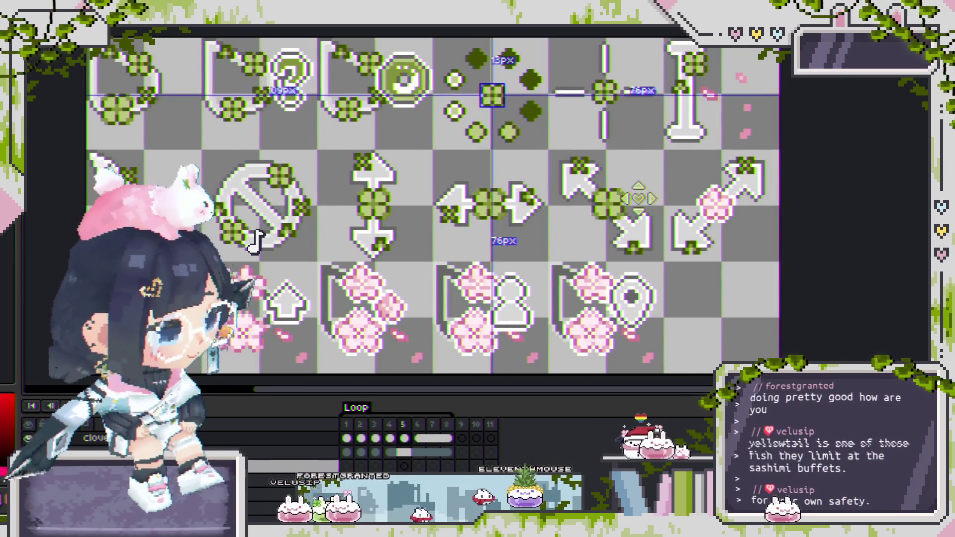
pyautogui.hotkey('alt', 'Down')
pyautogui.hotkey('alt', 'Down')
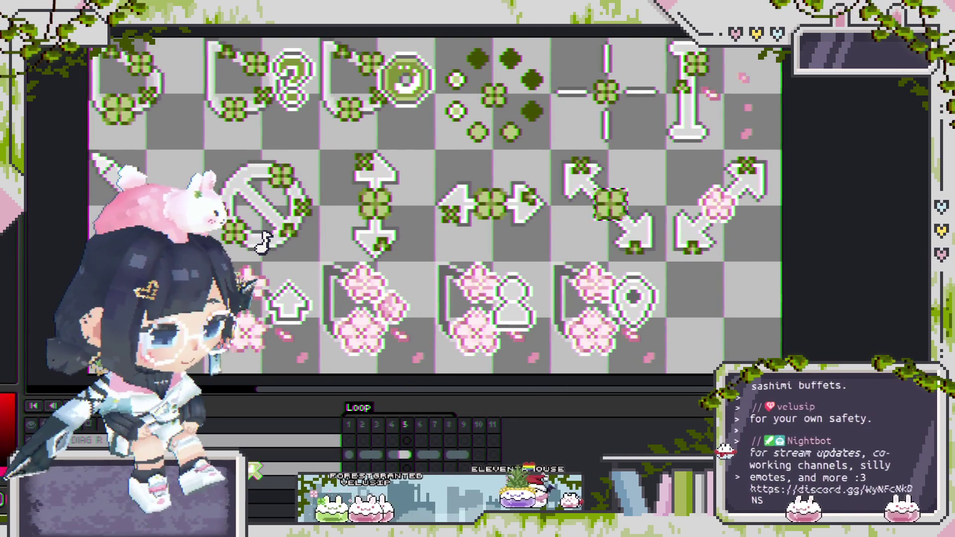
pyautogui.hotkey('alt', 'Down')
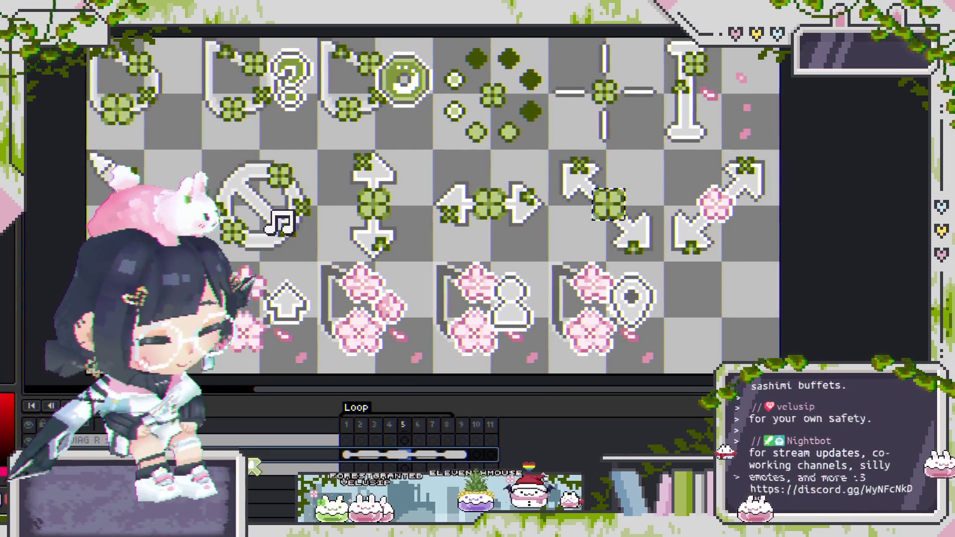
pyautogui.click(405, 455)
pyautogui.press('Return')
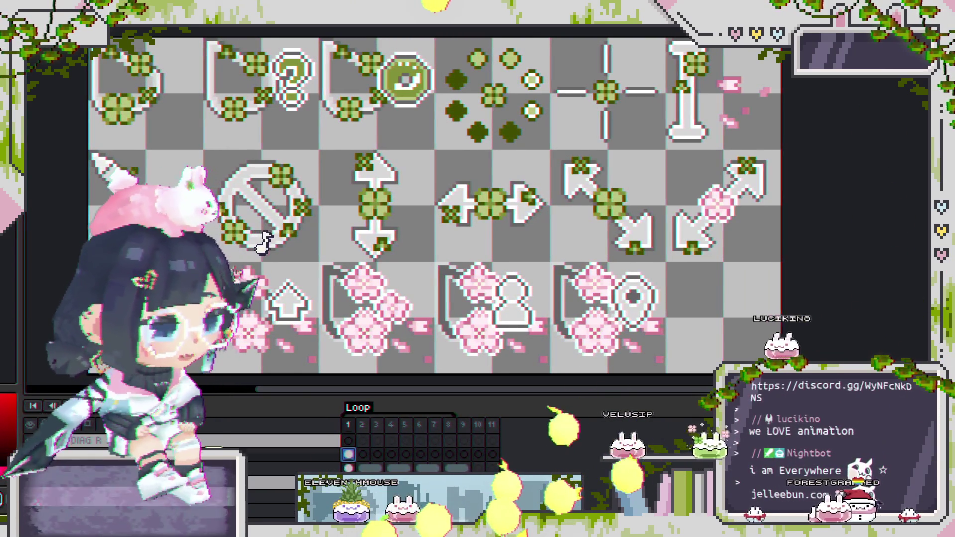
# Step: Move the diagonal arrow's clover upward across the second layer's cels, then select frames 1–8
pyautogui.click(313, 437)
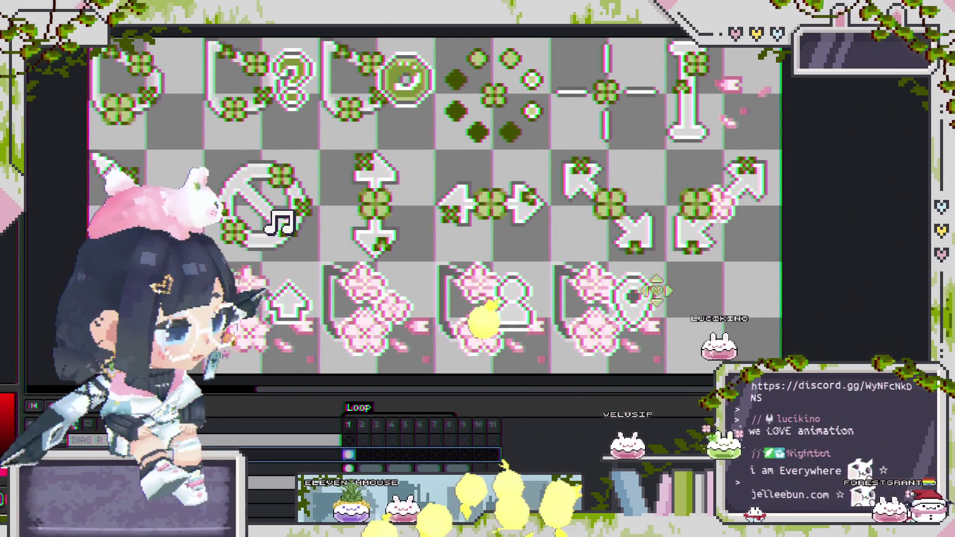
pyautogui.scroll(5, 678, 291)
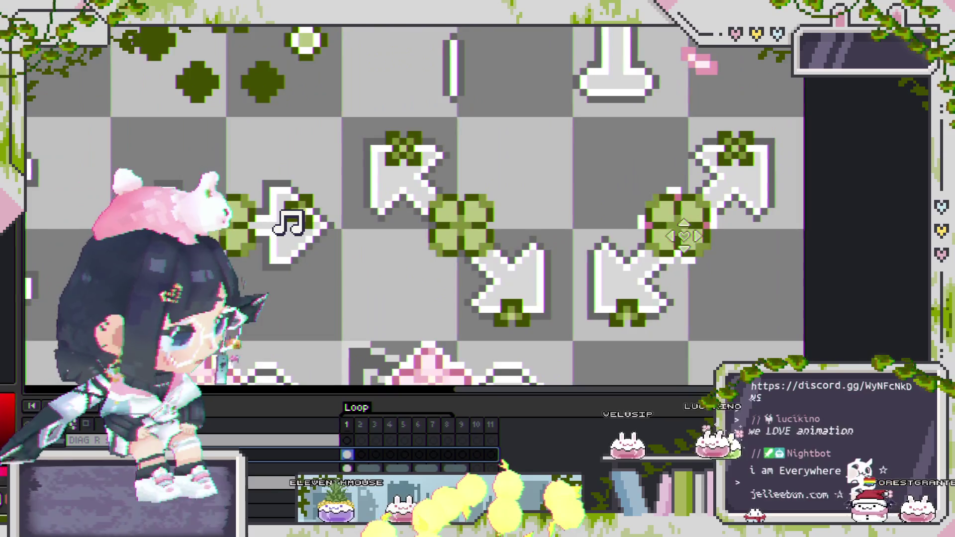
pyautogui.scroll(-2, 684, 252)
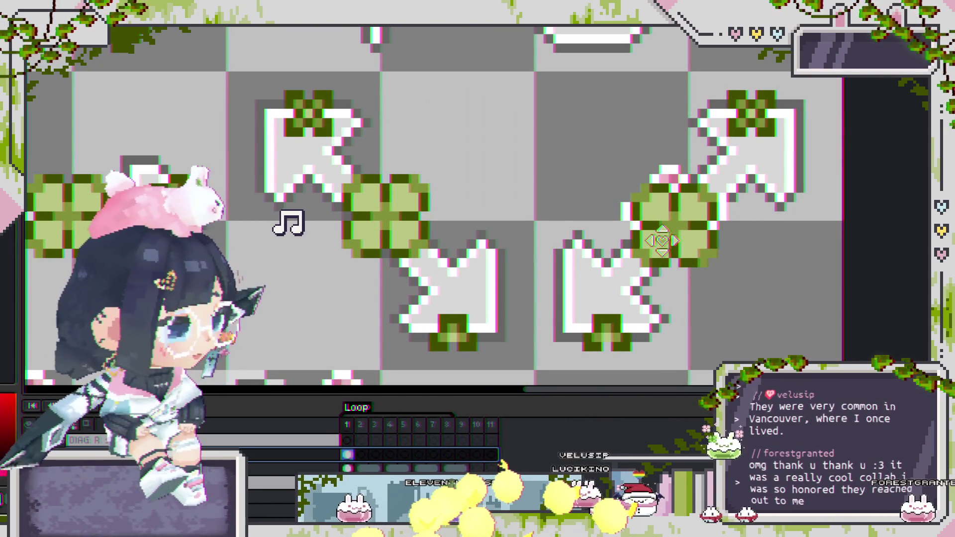
pyautogui.moveTo(661, 241)
pyautogui.mouseDown()
pyautogui.moveTo(665, 207)
pyautogui.moveTo(667, 232)
pyautogui.mouseUp()
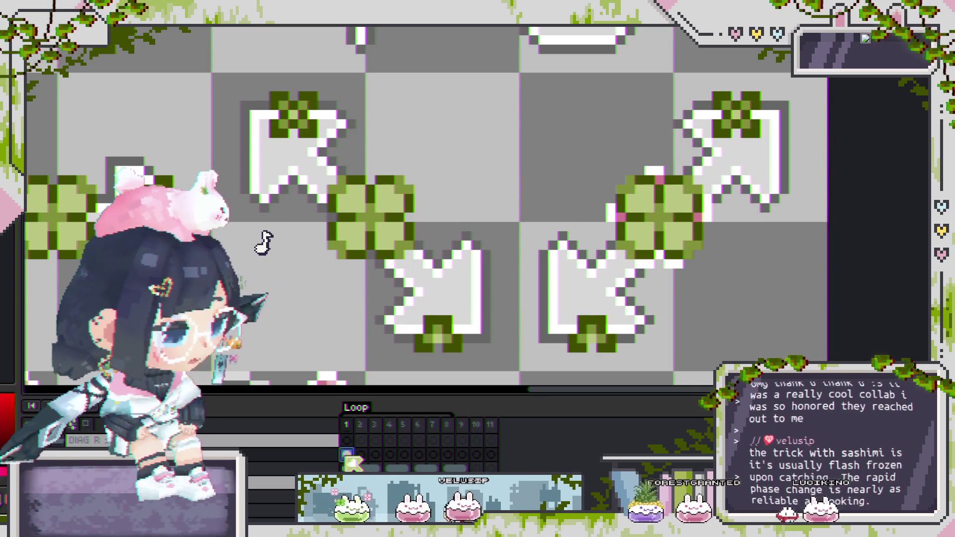
pyautogui.moveTo(354, 459); pyautogui.dragTo(457, 454)
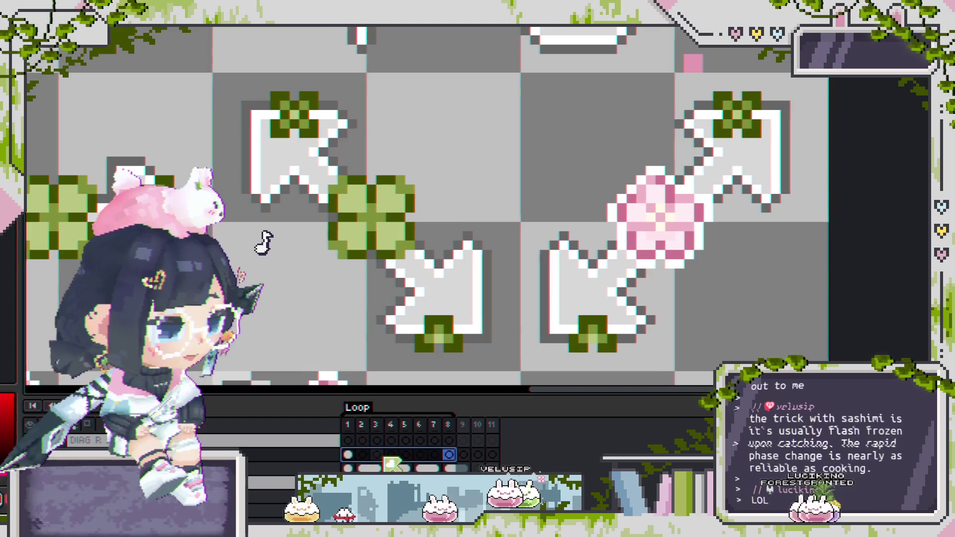
pyautogui.click(349, 454)
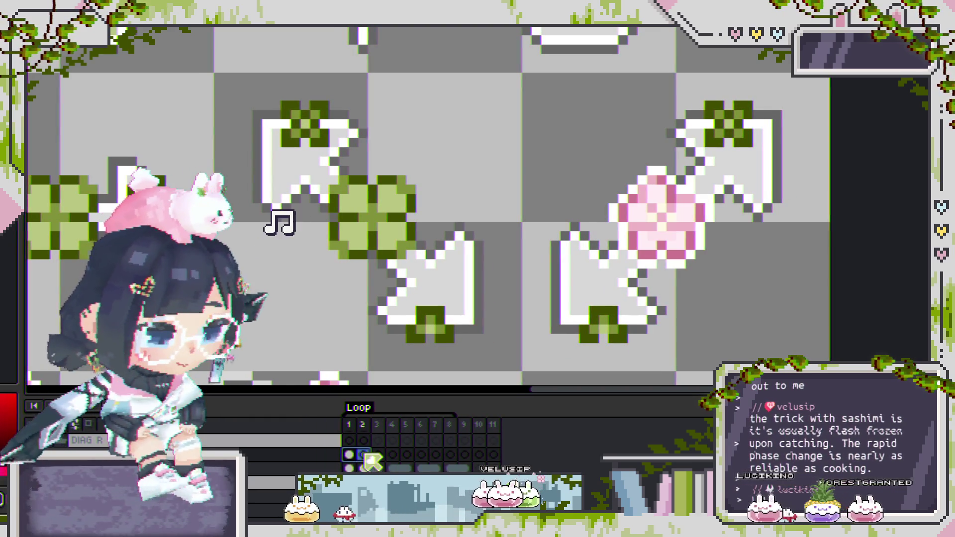
pyautogui.moveTo(370, 460); pyautogui.dragTo(457, 457)
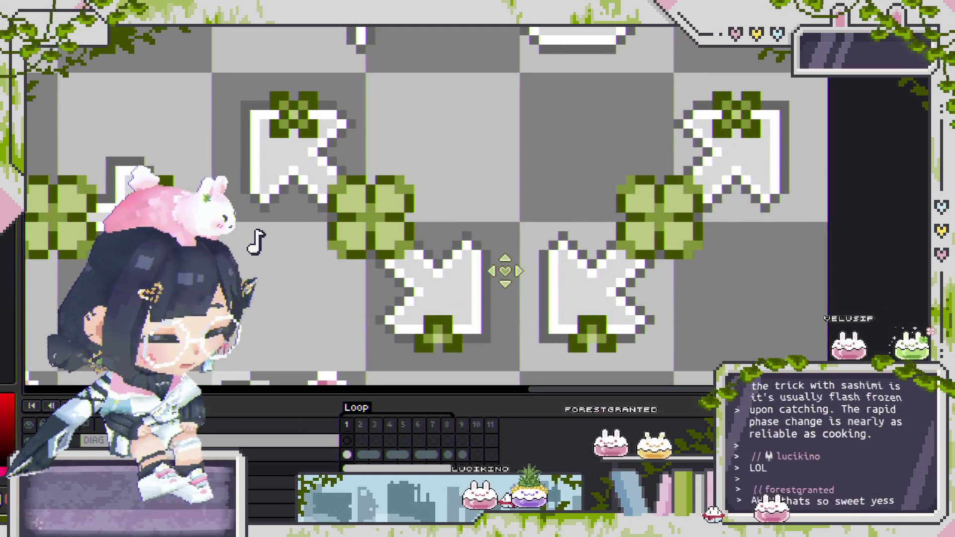
pyautogui.moveTo(504, 260); pyautogui.dragTo(664, 250)
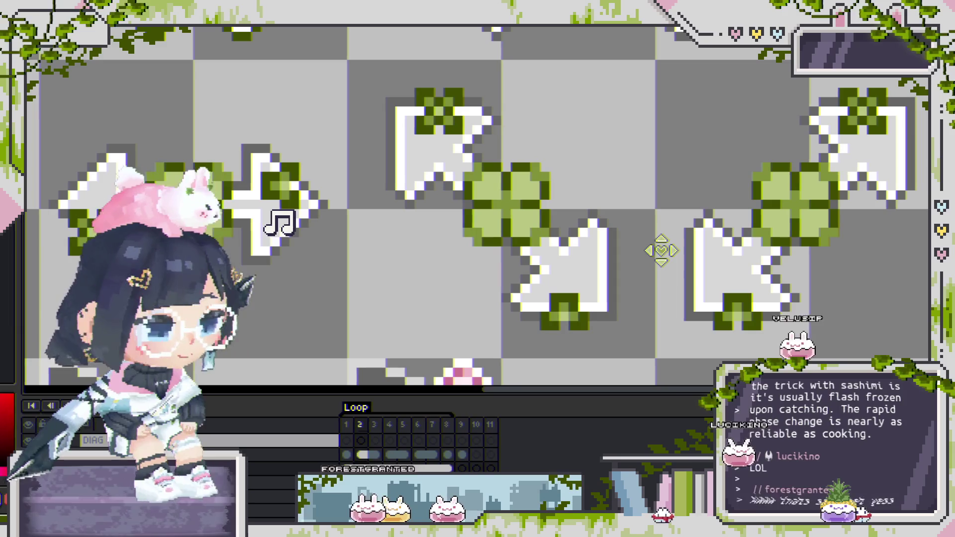
pyautogui.scroll(-3, 259, 242)
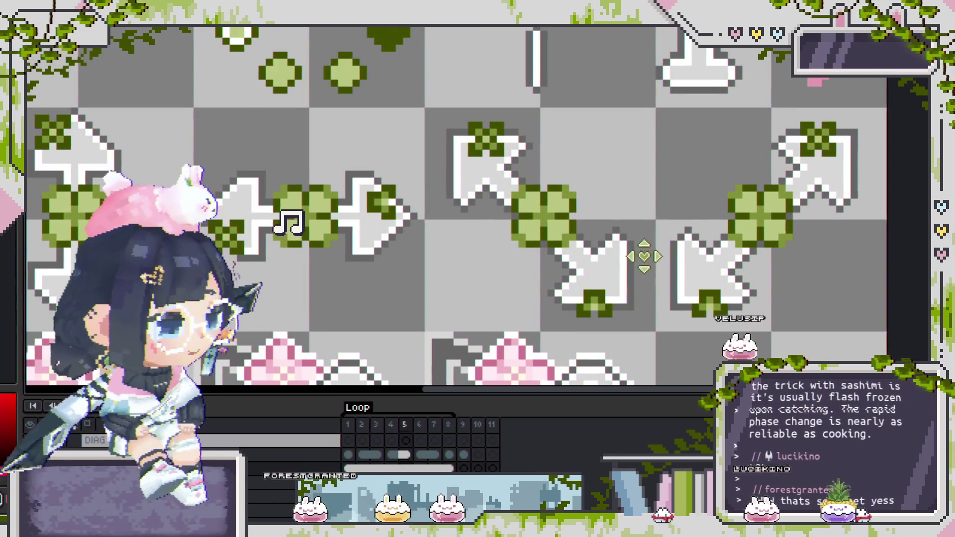
pyautogui.scroll(-4, 290, 221)
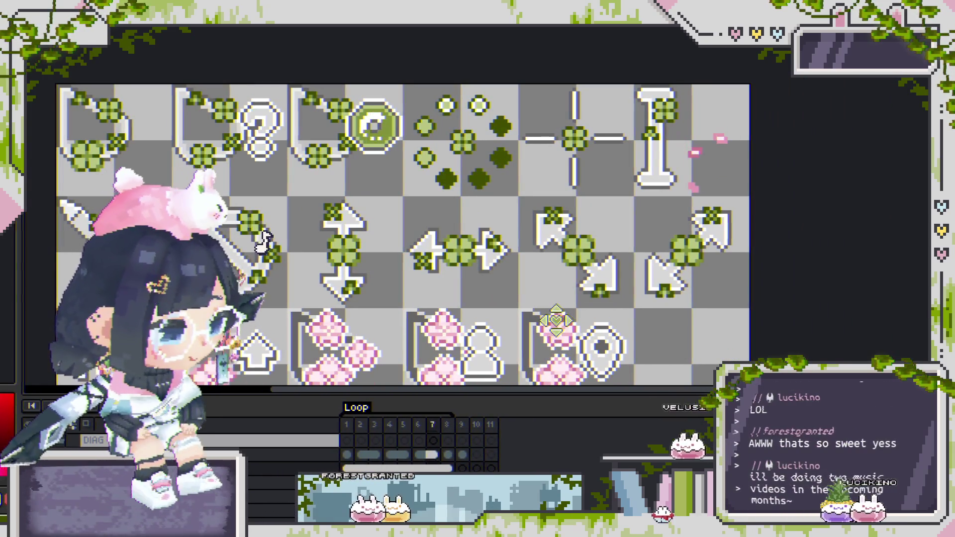
# Step: Activate the copied clover layer and zoom in on the four-way arrow icon
pyautogui.scroll(2, 259, 241)
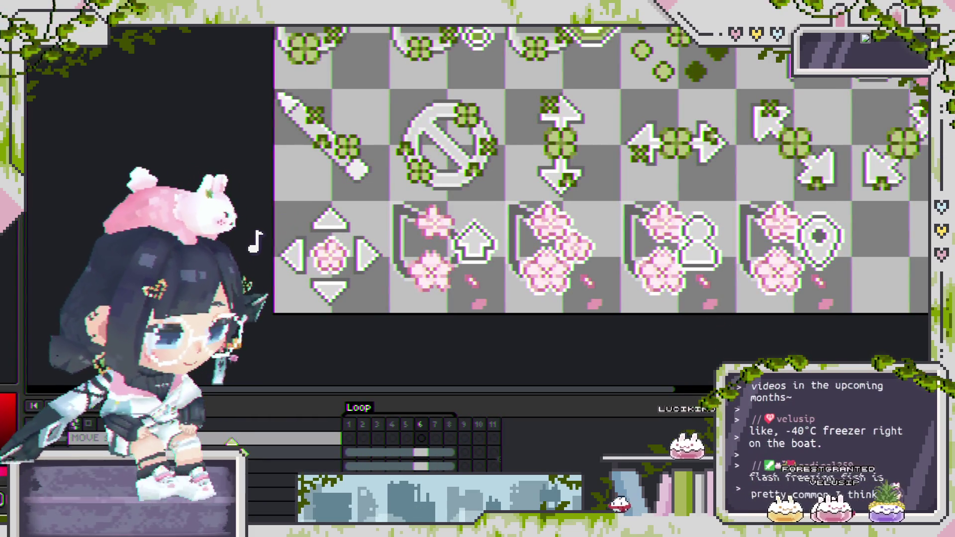
pyautogui.click(242, 439)
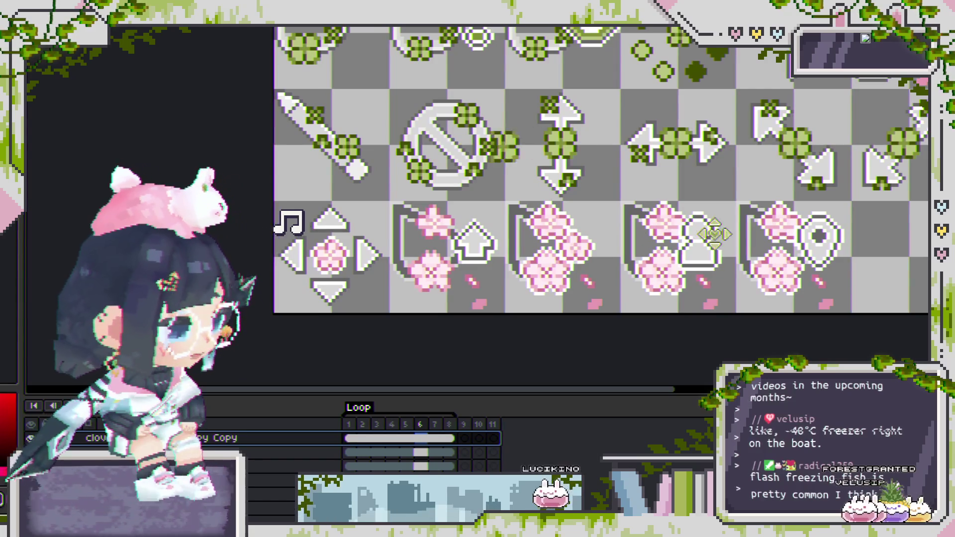
pyautogui.scroll(2, 352, 225)
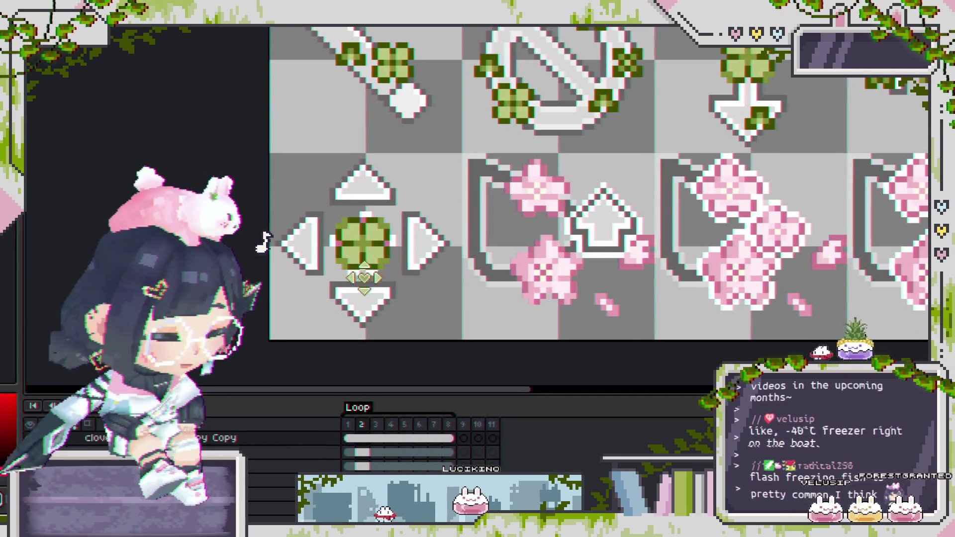
# Step: Drop the clover at the four-way arrow's centre, deselect it, and zoom back out
pyautogui.scroll(5, 353, 259)
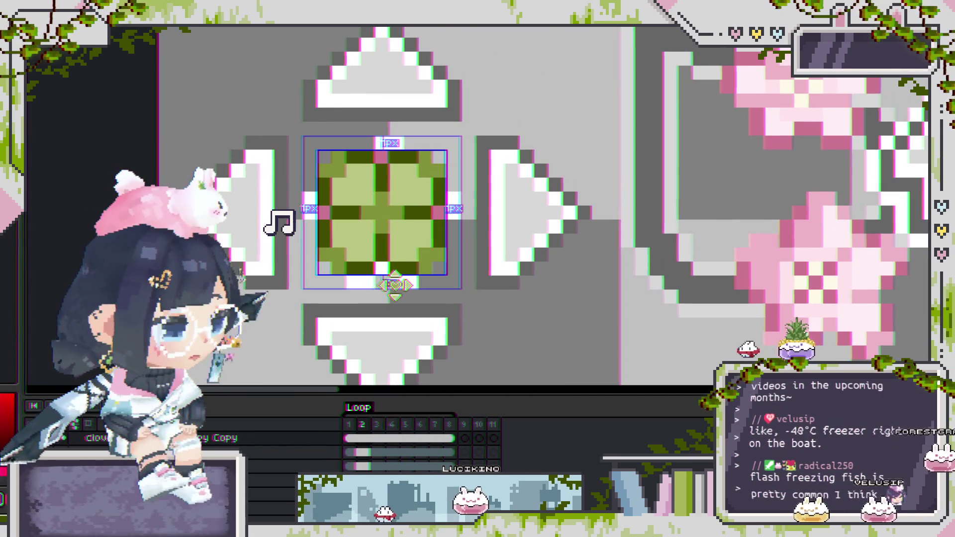
pyautogui.click(400, 276)
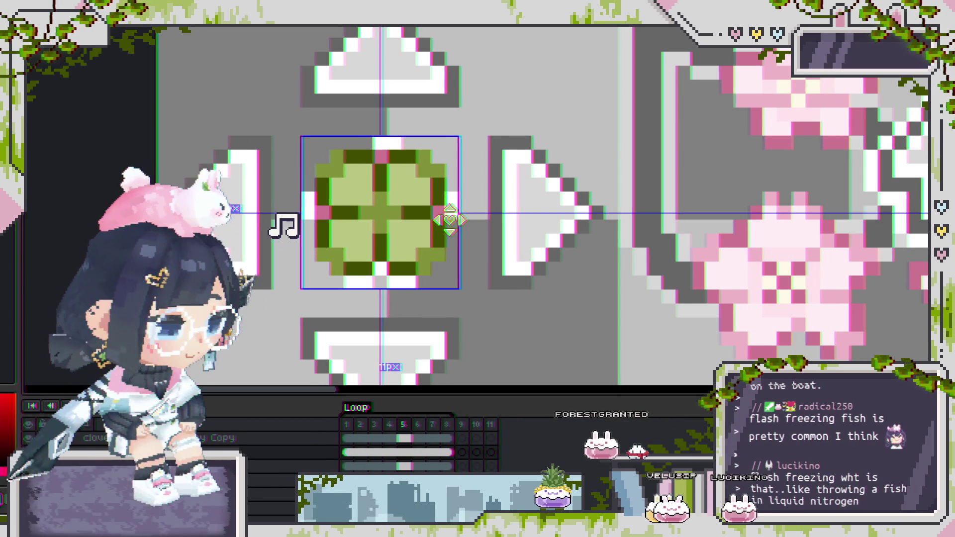
pyautogui.hotkey('ctrl', 'd')
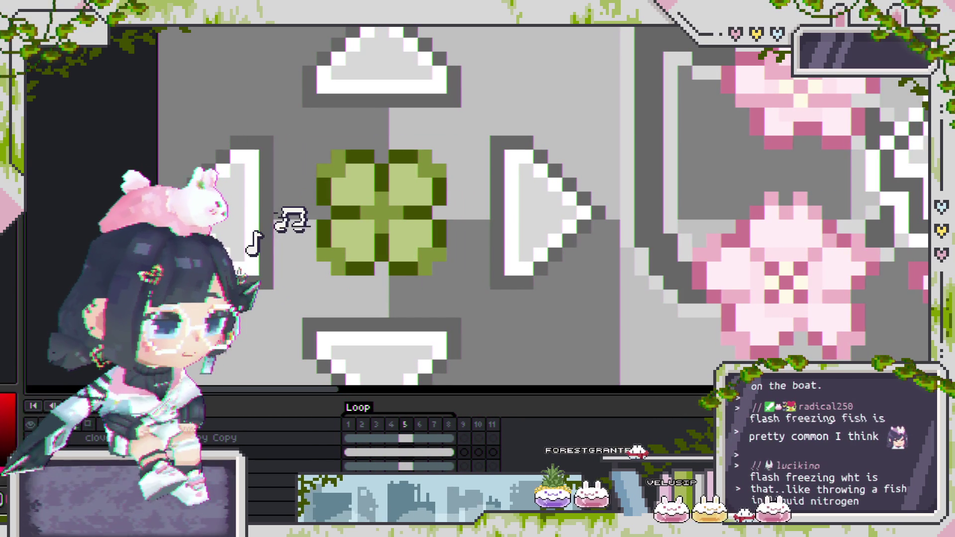
pyautogui.scroll(-3, 438, 264)
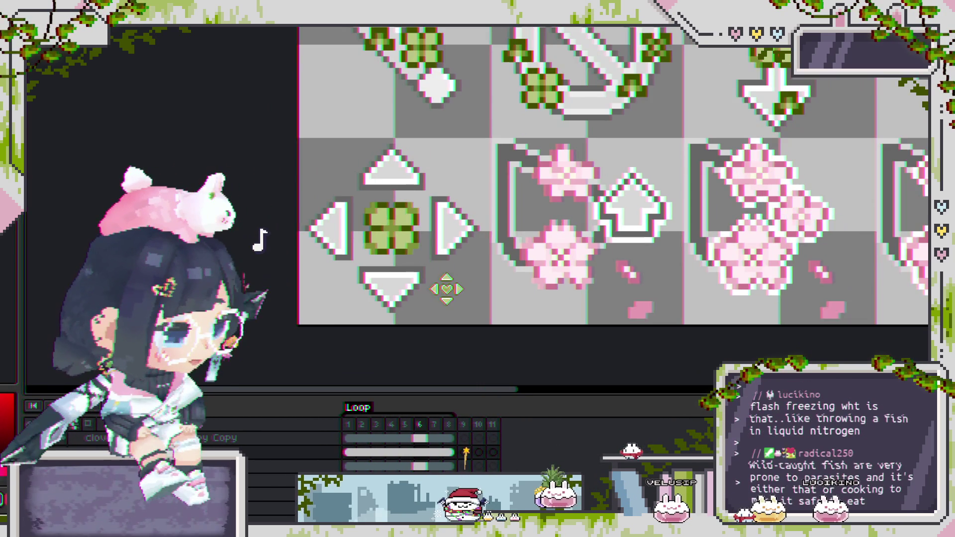
pyautogui.scroll(-2, 449, 252)
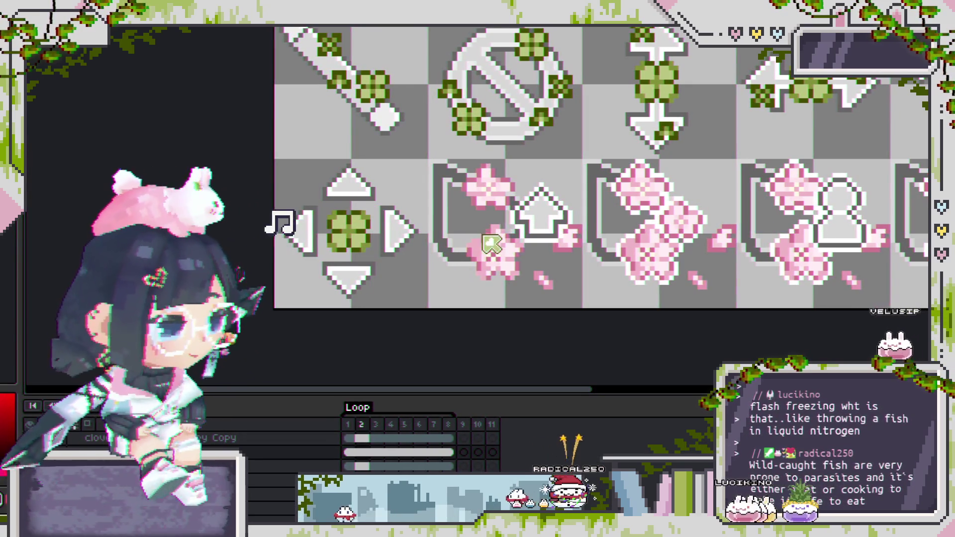
pyautogui.scroll(-2, 503, 259)
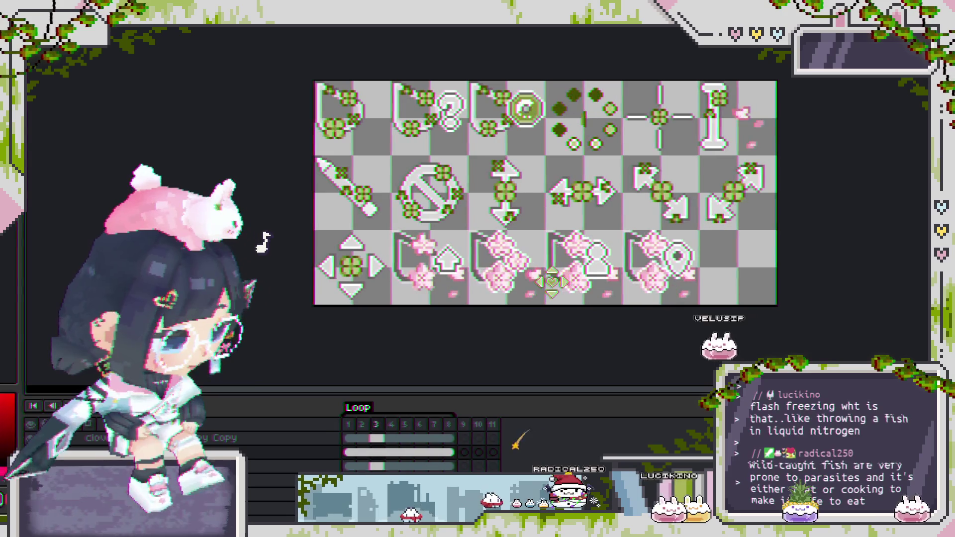
# Step: Scroll to the sheet's top-left and select the first cursor icon's element
pyautogui.scroll(2, 499, 289)
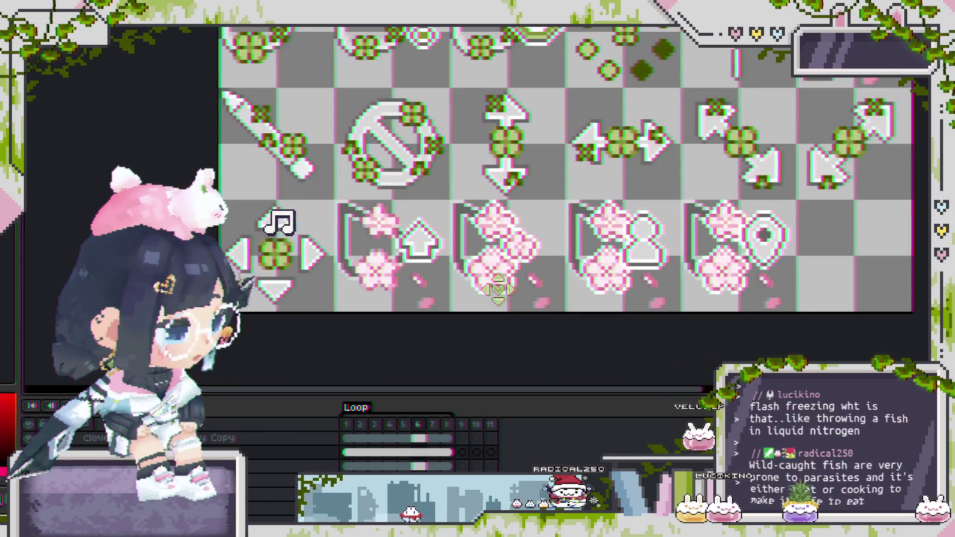
pyautogui.scroll(2, 425, 251)
pyautogui.hscroll(-2, 426, 251)
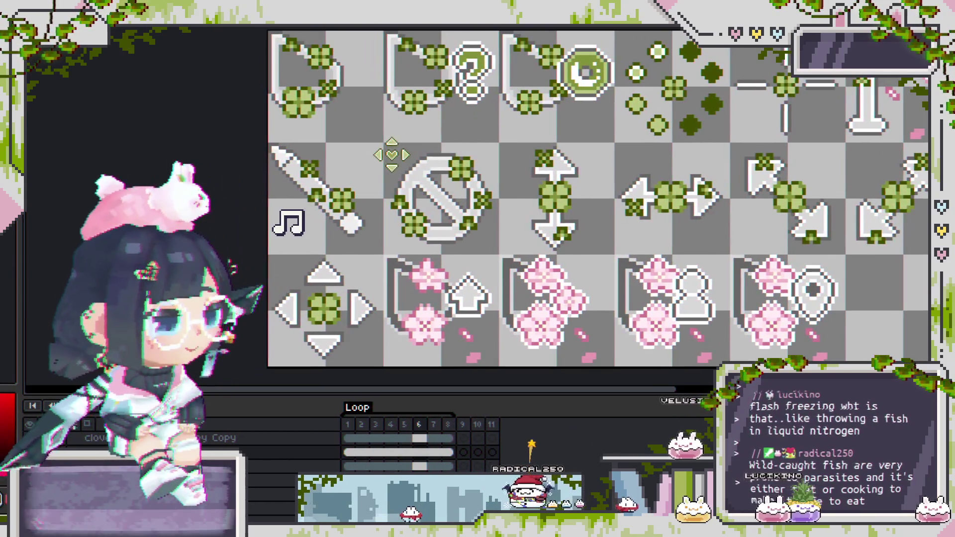
pyautogui.click(309, 100)
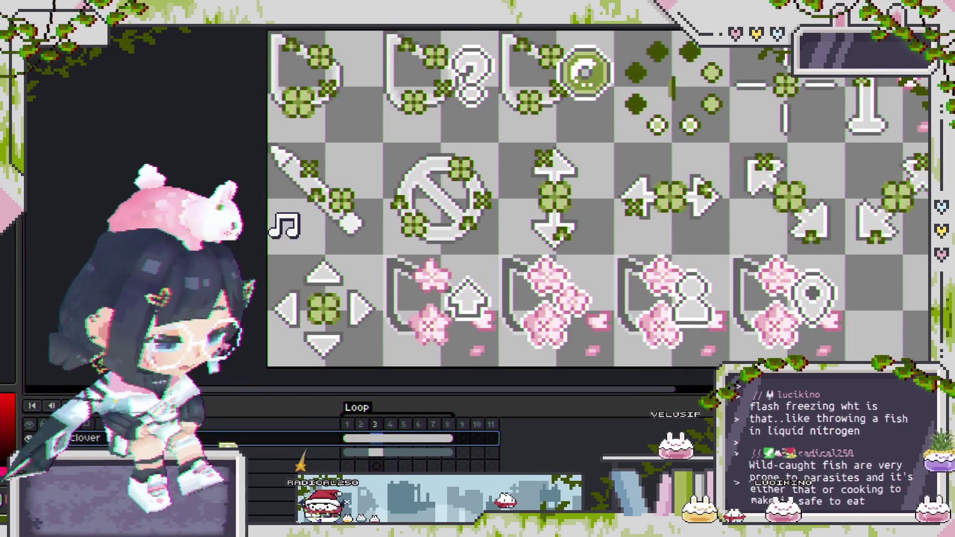
# Step: Cycle through layers in the timeline, starting with the horizontal arrow layer
pyautogui.scroll(1, 577, 323)
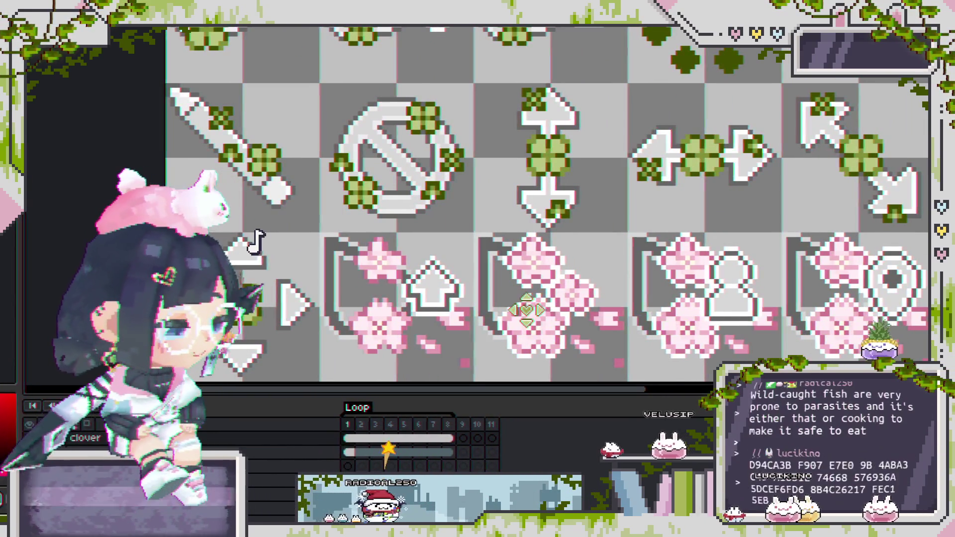
pyautogui.scroll(-1, 396, 306)
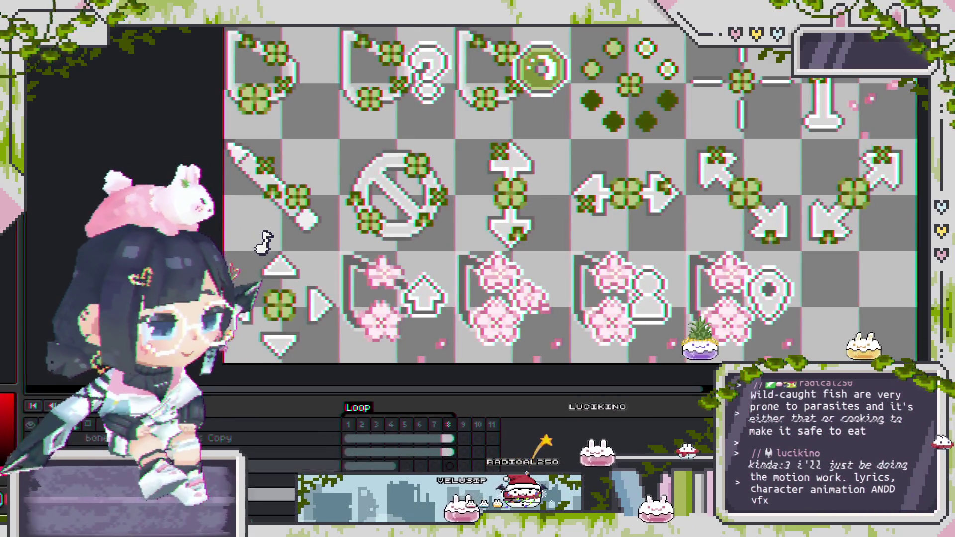
pyautogui.click(277, 220)
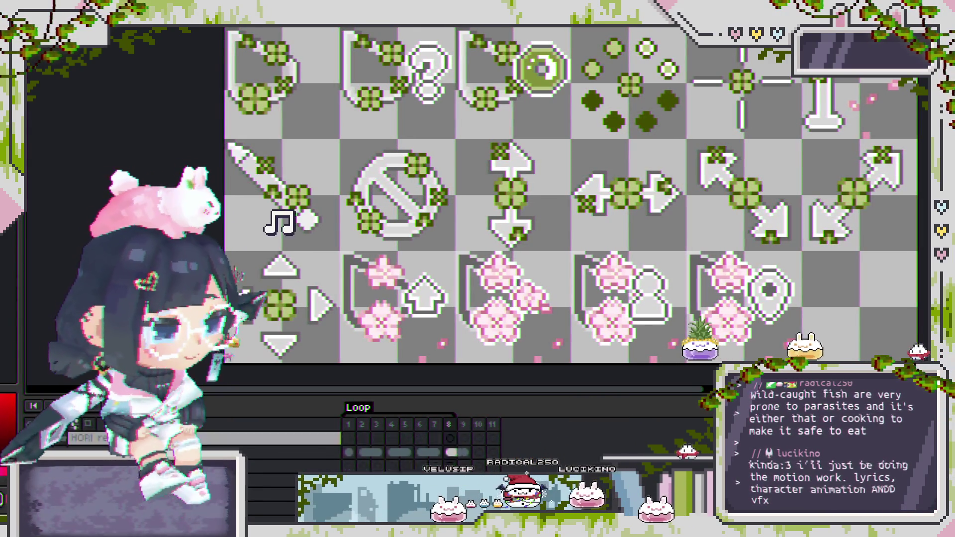
pyautogui.click(278, 223)
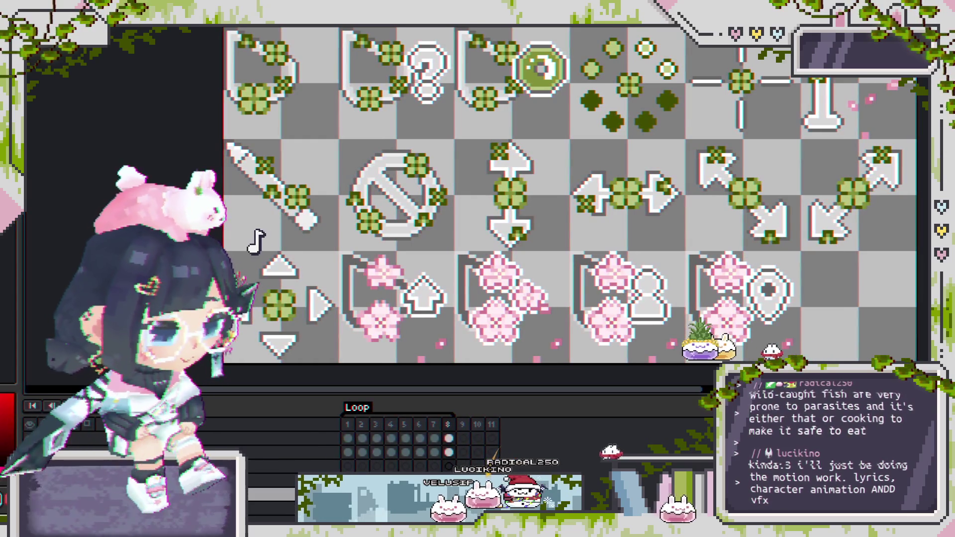
pyautogui.click(281, 221)
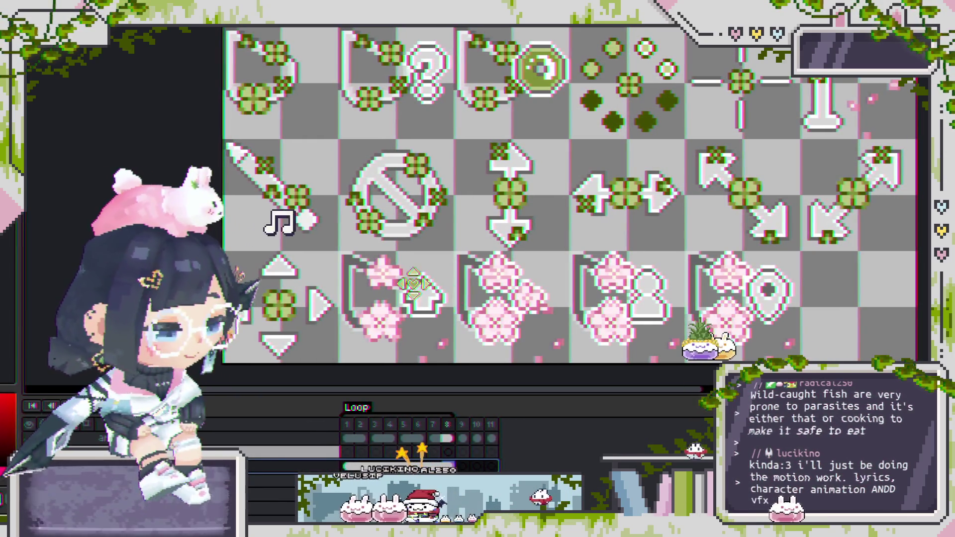
# Step: Pan across the icon sheet past the clover, stop-sign and question-mark icons to the pink blossoms
pyautogui.scroll(3, 565, 266)
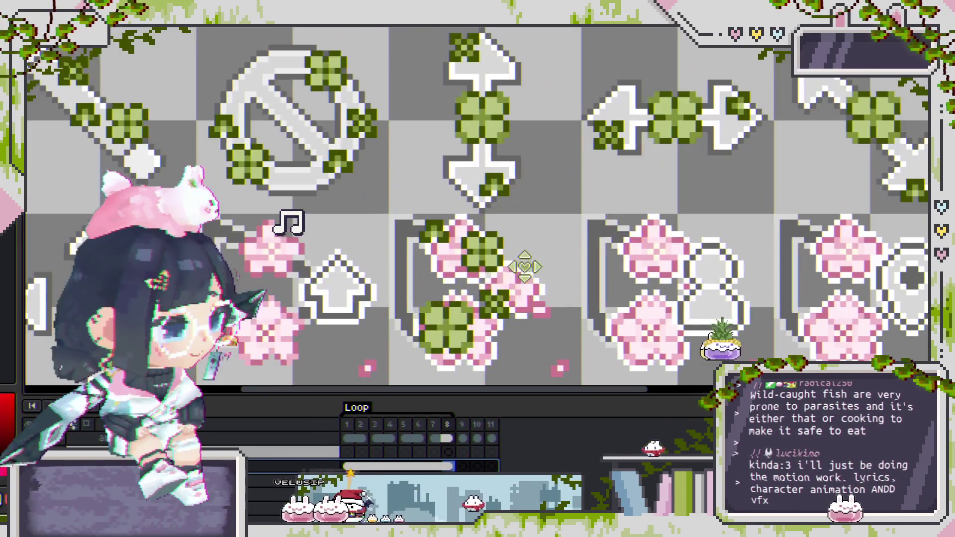
pyautogui.scroll(-3, 487, 278)
pyautogui.scroll(2, 480, 271)
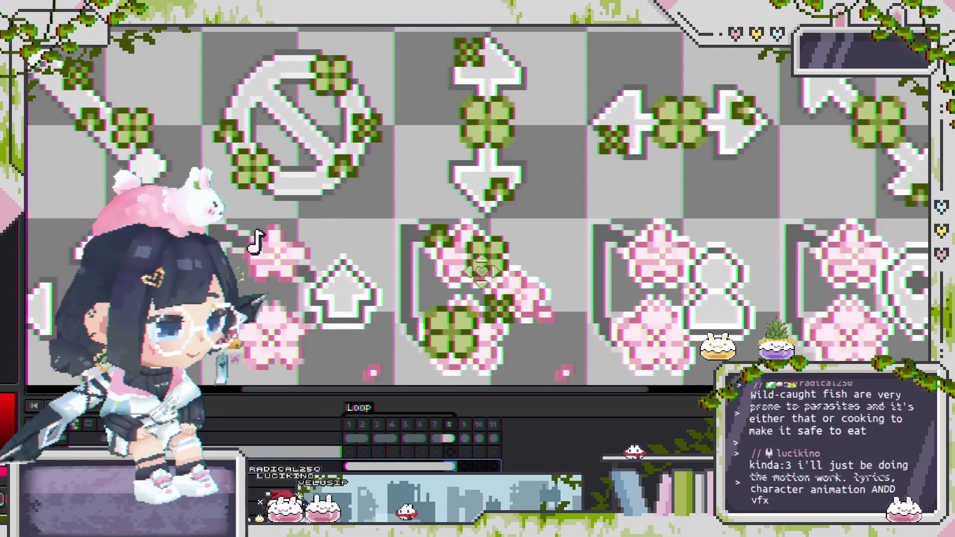
pyautogui.moveTo(309, 95)
pyautogui.mouseDown()
pyautogui.moveTo(481, 254)
pyautogui.moveTo(412, 140)
pyautogui.moveTo(502, 339)
pyautogui.moveTo(394, 255)
pyautogui.moveTo(372, 181)
pyautogui.mouseUp()
pyautogui.scroll(2, 468, 267)
pyautogui.moveTo(453, 111)
pyautogui.mouseDown()
pyautogui.moveTo(687, 320)
pyautogui.moveTo(468, 79)
pyautogui.mouseUp()
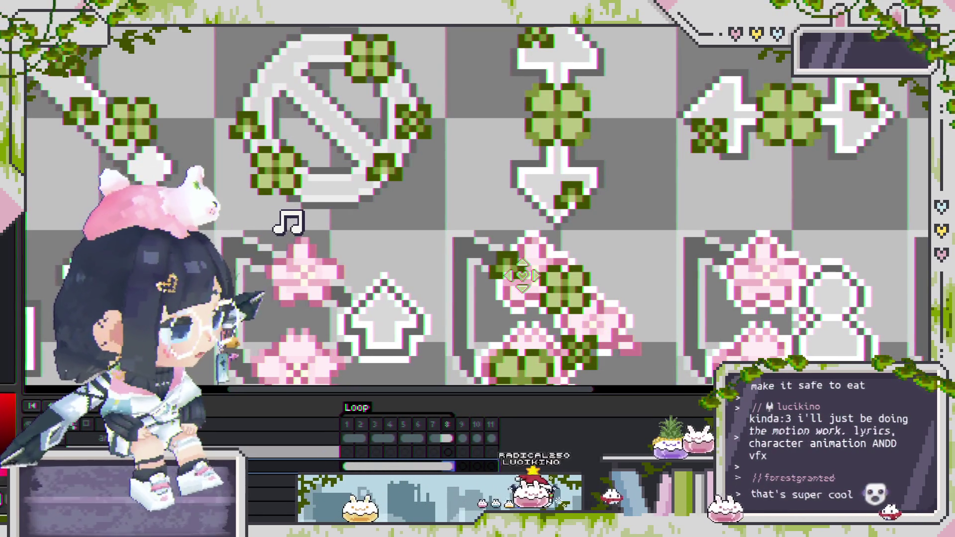
pyautogui.scroll(-1, 521, 275)
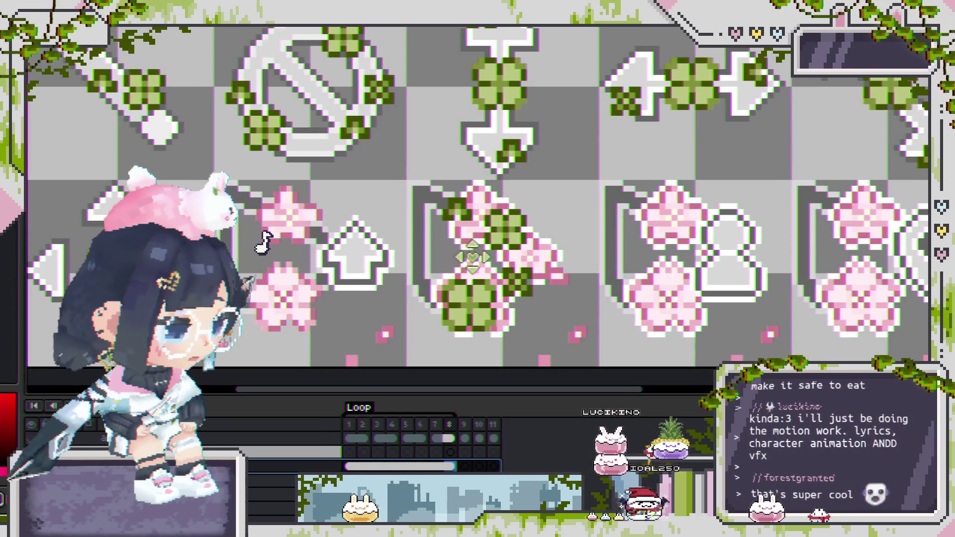
pyautogui.scroll(1, 464, 252)
pyautogui.scroll(2, 464, 251)
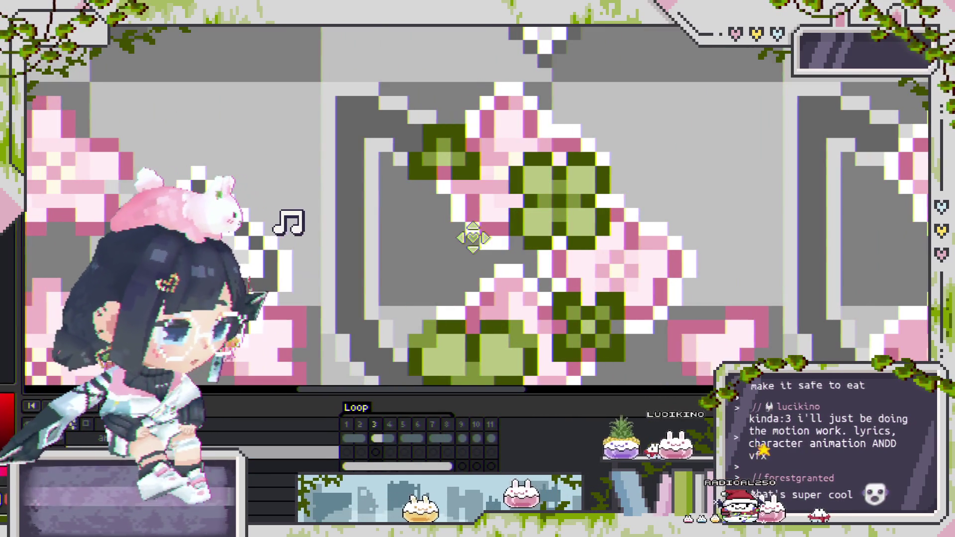
pyautogui.scroll(-1, 417, 112)
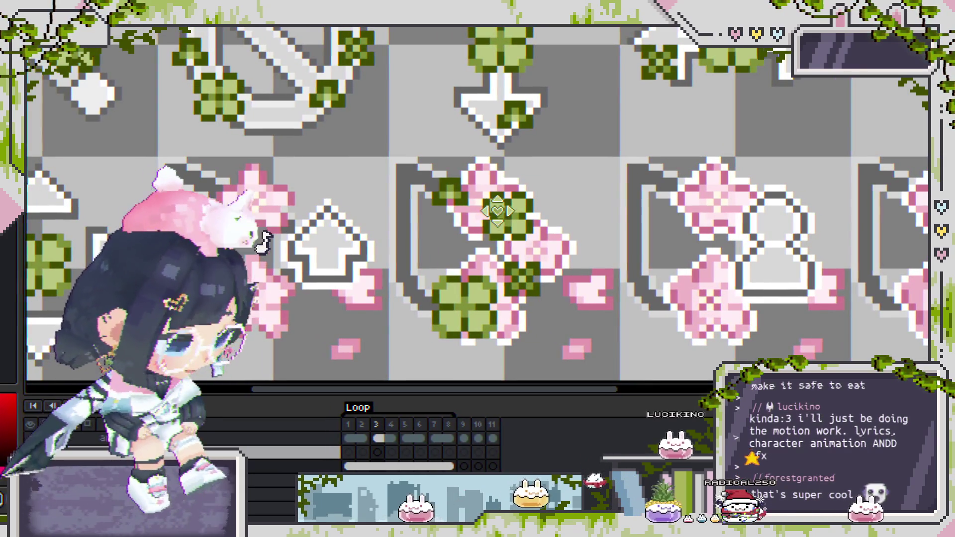
pyautogui.moveTo(422, 120)
pyautogui.mouseDown()
pyautogui.moveTo(366, 94)
pyautogui.moveTo(496, 294)
pyautogui.moveTo(486, 238)
pyautogui.moveTo(417, 199)
pyautogui.moveTo(554, 177)
pyautogui.moveTo(559, 228)
pyautogui.moveTo(420, 38)
pyautogui.moveTo(526, 96)
pyautogui.mouseUp()
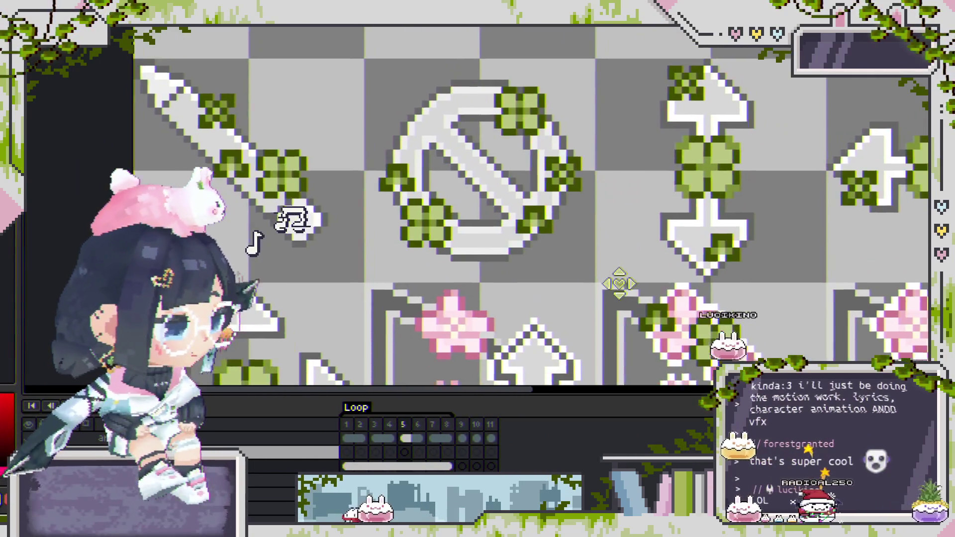
pyautogui.moveTo(619, 277)
pyautogui.mouseDown()
pyautogui.moveTo(554, 150)
pyautogui.moveTo(587, 261)
pyautogui.moveTo(575, 242)
pyautogui.mouseUp()
pyautogui.moveTo(444, 170)
pyautogui.mouseDown()
pyautogui.moveTo(405, 144)
pyautogui.moveTo(343, 29)
pyautogui.moveTo(498, 149)
pyautogui.moveTo(626, 275)
pyautogui.mouseUp()
pyautogui.scroll(1, 499, 178)
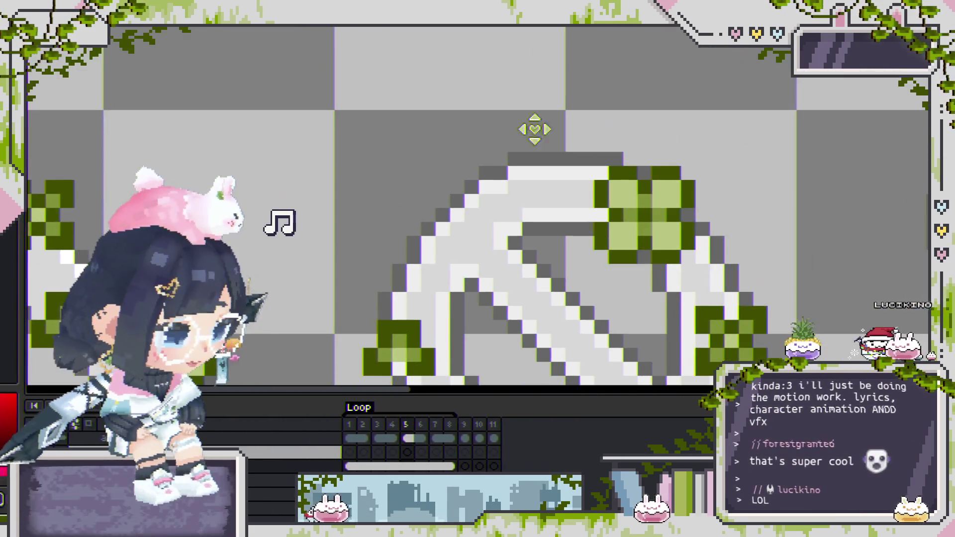
pyautogui.scroll(-3, 258, 241)
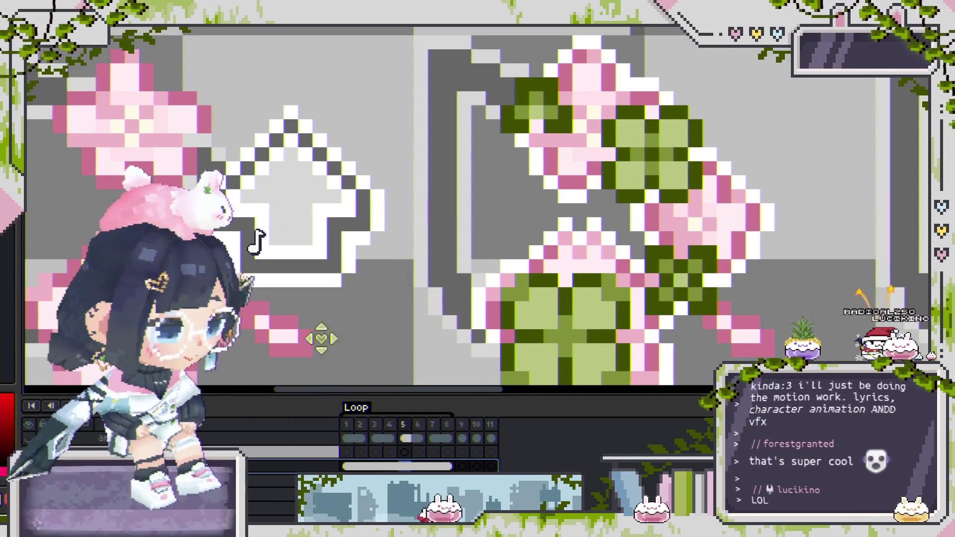
# Step: Nudge the clover-and-blossom art on the blossom icon one pixel left
pyautogui.moveTo(539, 160); pyautogui.dragTo(532, 158)
pyautogui.scroll(-3, 533, 158)
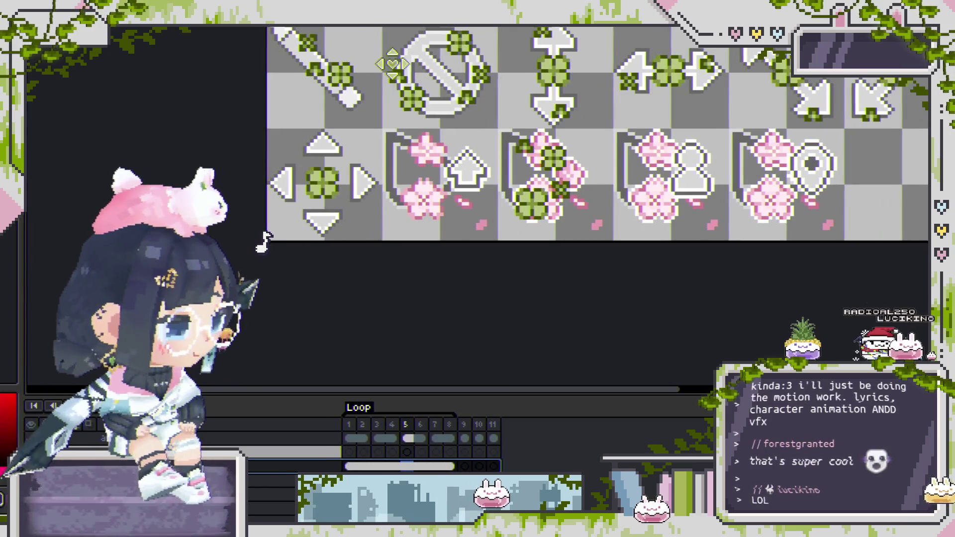
pyautogui.scroll(3, 382, 189)
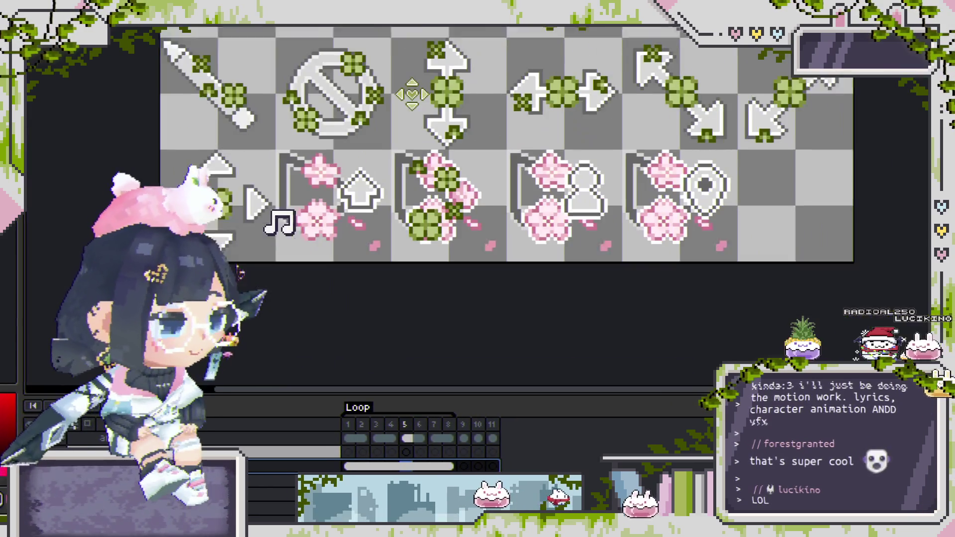
pyautogui.scroll(5, 387, 160)
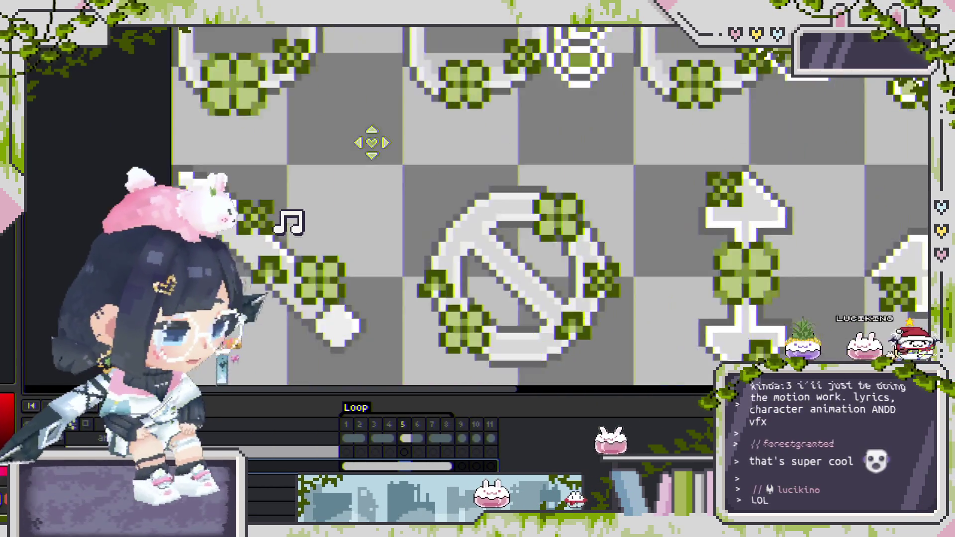
pyautogui.scroll(-2, 500, 274)
pyautogui.scroll(2, 482, 252)
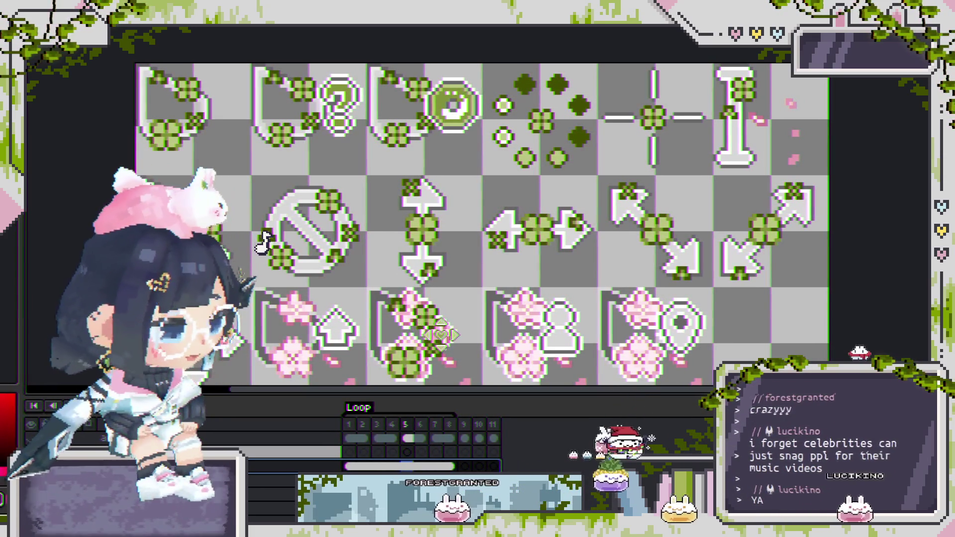
pyautogui.scroll(3, 416, 329)
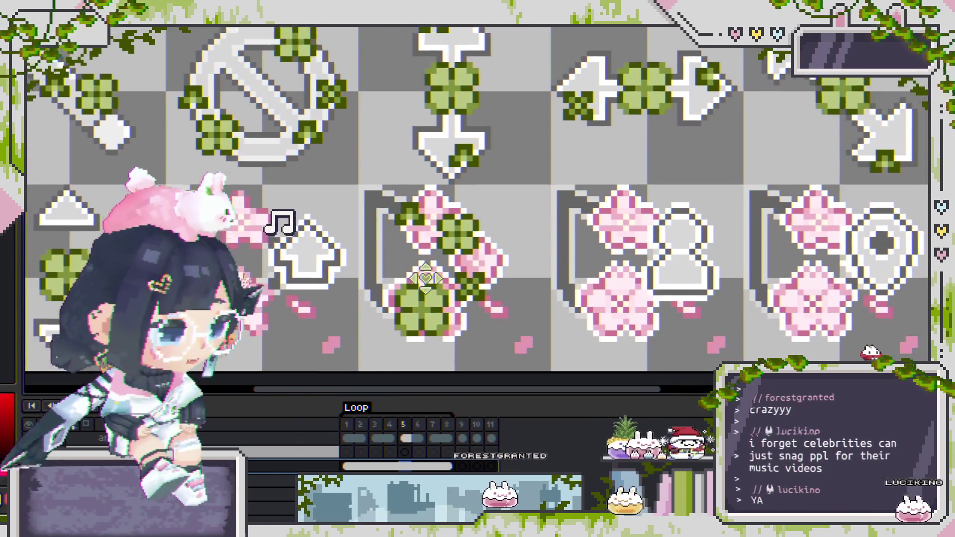
pyautogui.scroll(1, 460, 246)
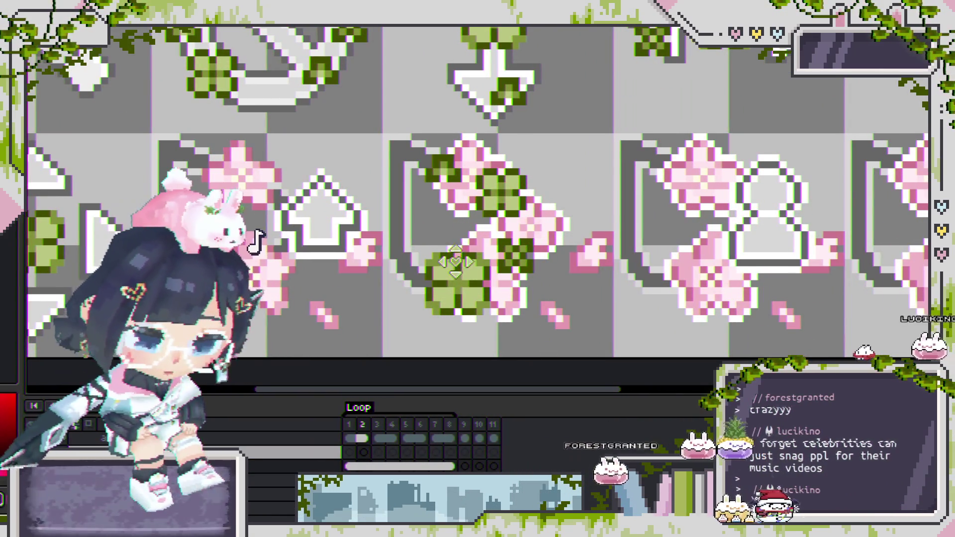
pyautogui.scroll(-4, 428, 237)
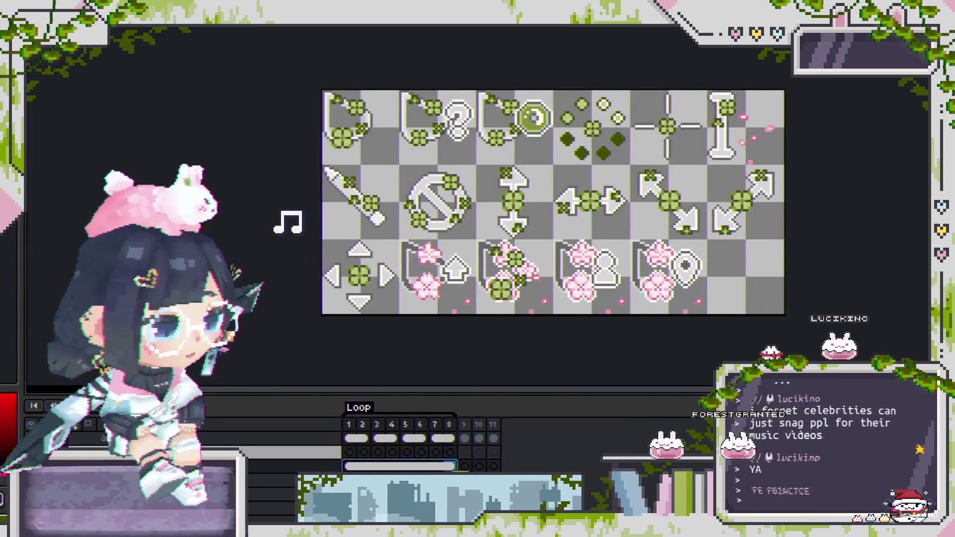
pyautogui.scroll(3, 459, 280)
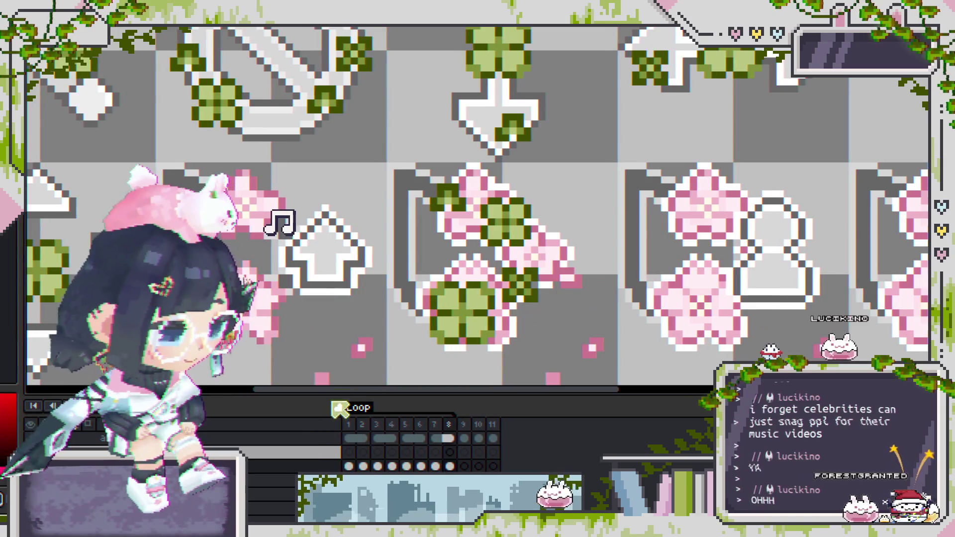
# Step: Nudge the large lower clover slightly right, then clear the selection
pyautogui.scroll(-2, 343, 297)
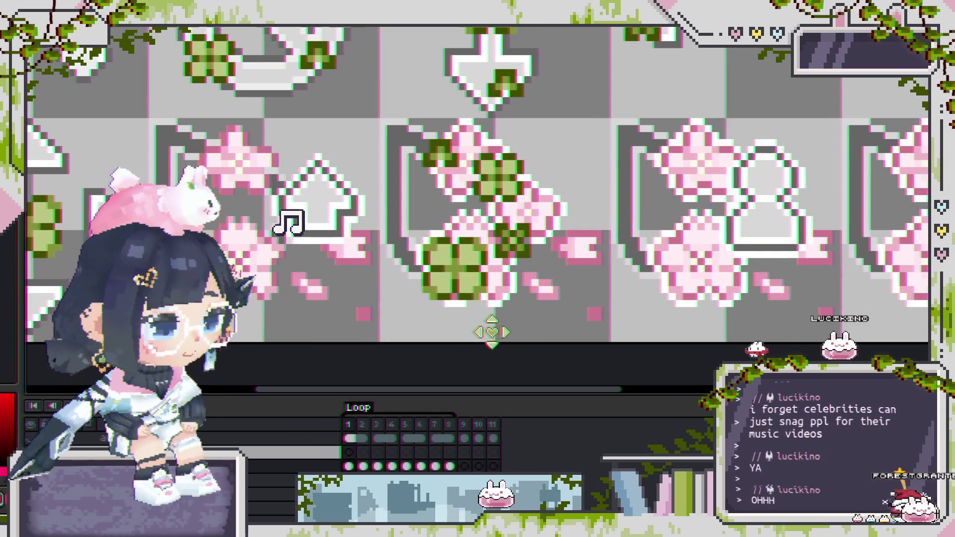
pyautogui.scroll(2, 462, 310)
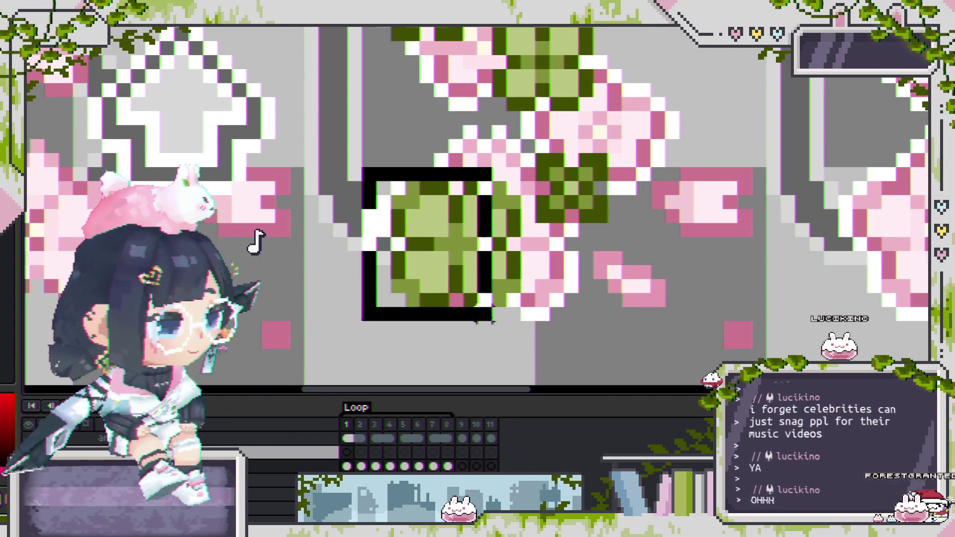
pyautogui.click(513, 328)
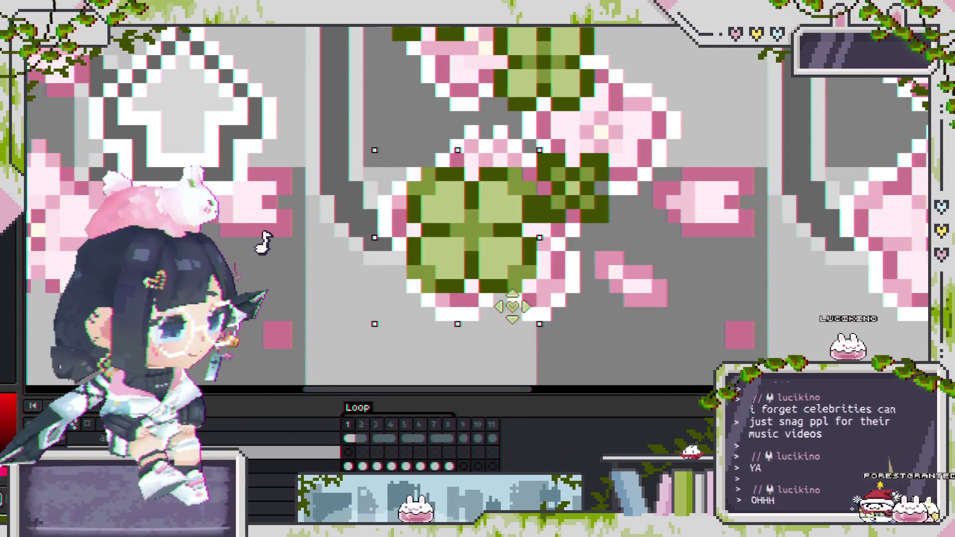
pyautogui.scroll(-2, 513, 309)
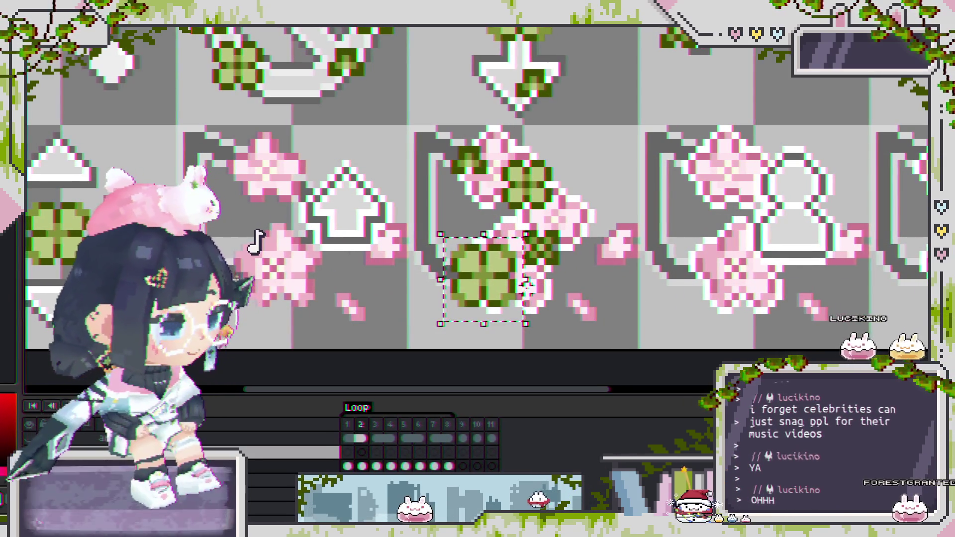
pyautogui.scroll(3, 267, 243)
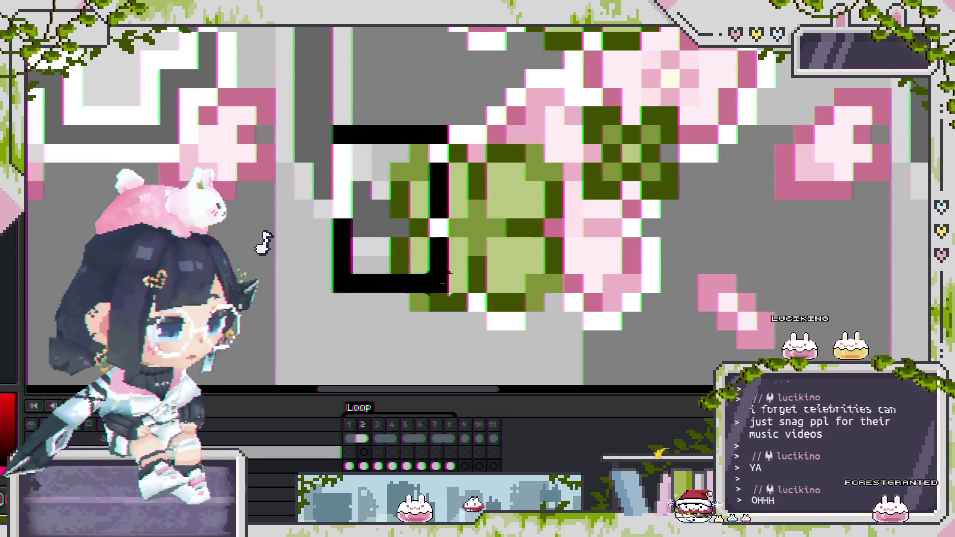
pyautogui.hotkey('ctrl', 'd')
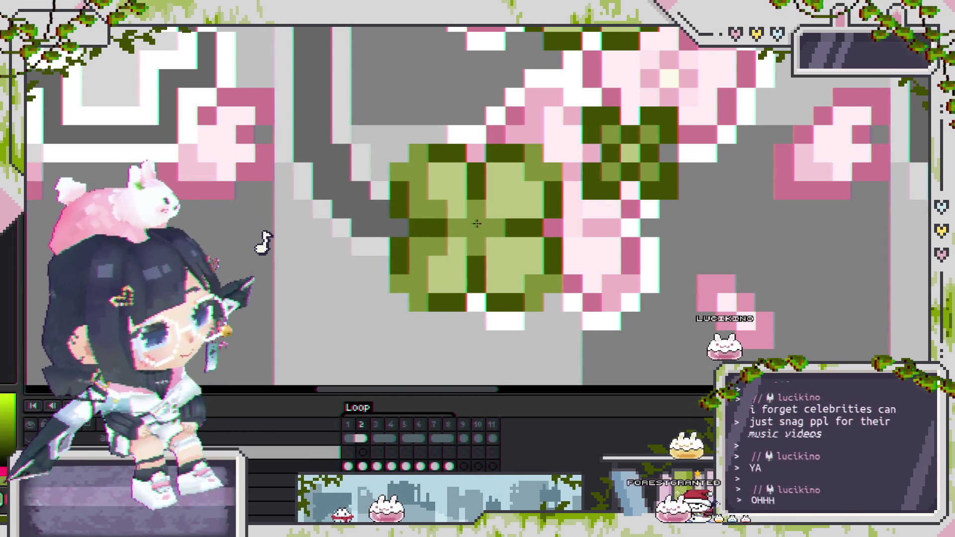
# Step: Draw a rectangular marquee enclosing the whole clover
pyautogui.moveTo(367, 123); pyautogui.dragTo(450, 334)
pyautogui.moveTo(330, 86)
pyautogui.mouseDown()
pyautogui.moveTo(342, 122)
pyautogui.moveTo(479, 331)
pyautogui.moveTo(509, 334)
pyautogui.mouseUp()
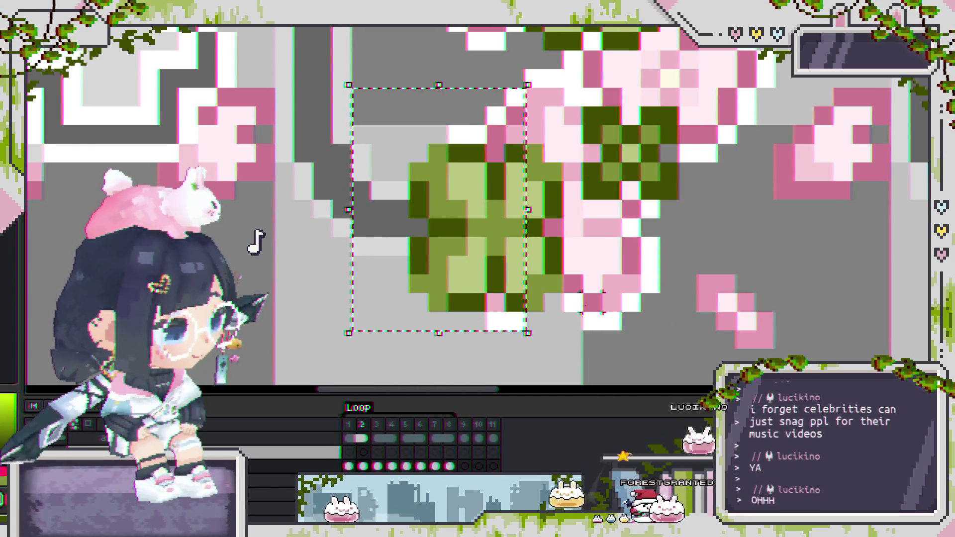
pyautogui.scroll(-3, 264, 240)
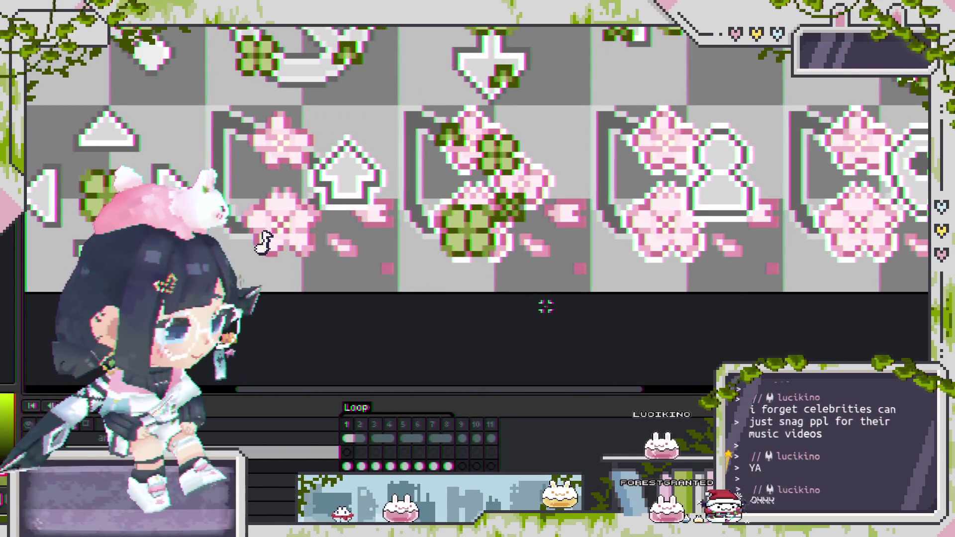
pyautogui.scroll(2, 455, 239)
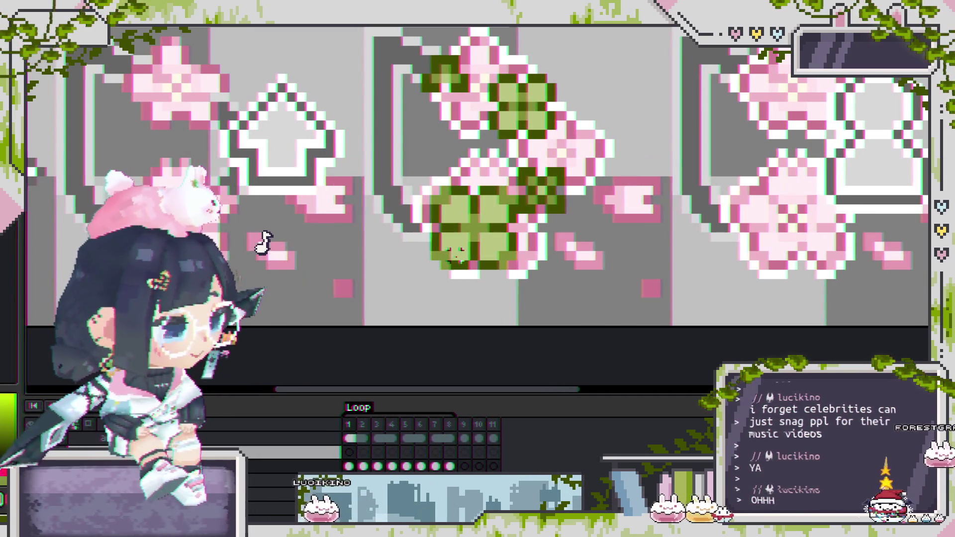
# Step: Select the clover and shift it slightly further right
pyautogui.scroll(5, 454, 251)
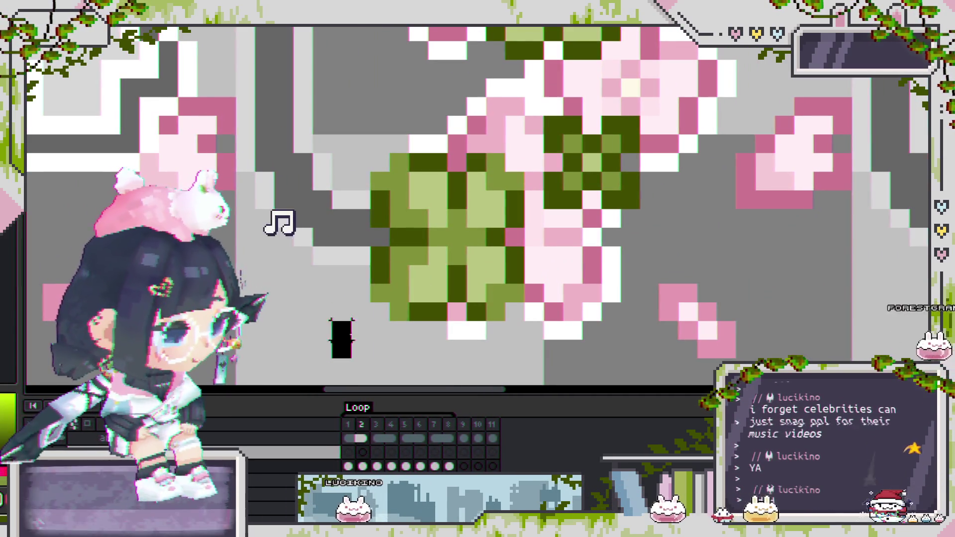
pyautogui.moveTo(330, 133); pyautogui.dragTo(527, 362)
pyautogui.moveTo(467, 315); pyautogui.dragTo(485, 315)
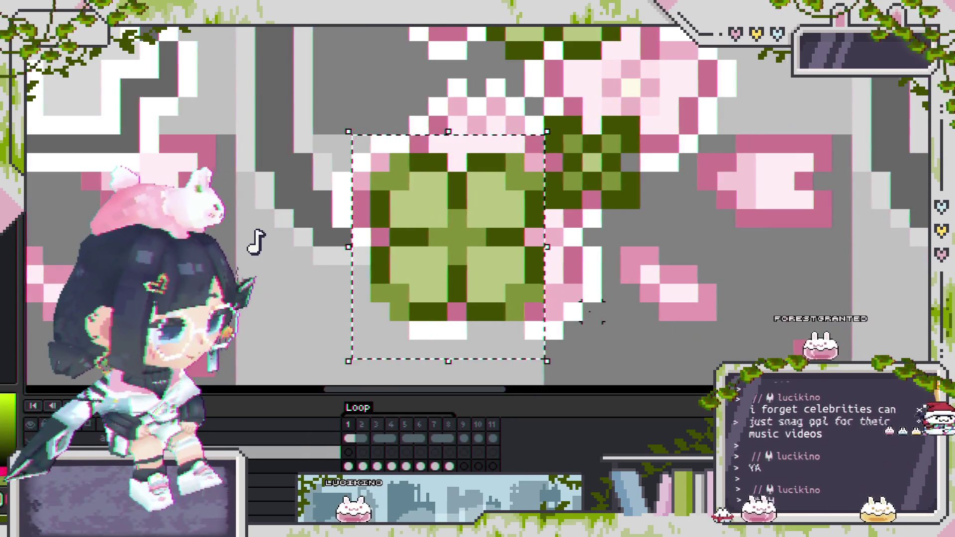
pyautogui.scroll(-3, 597, 319)
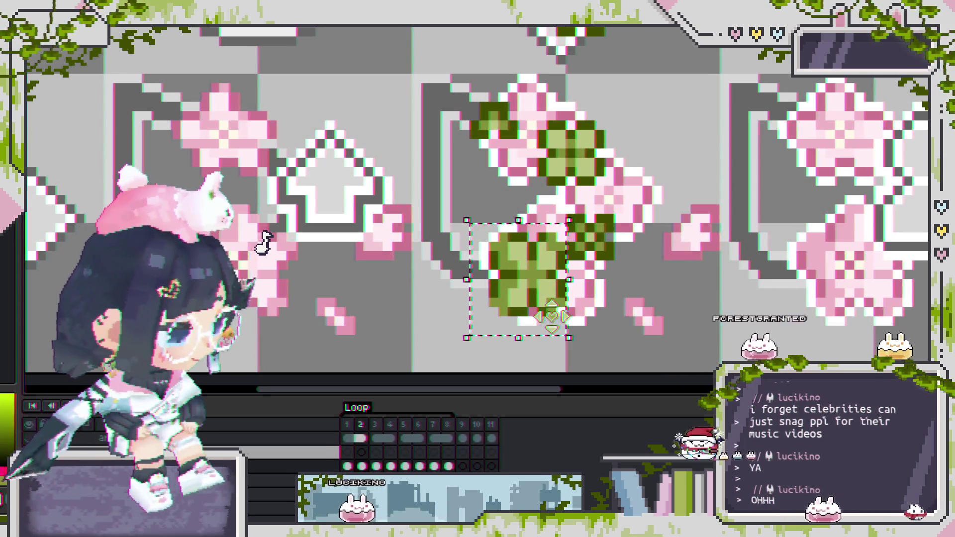
# Step: Step through frames 4 and 5, play the animation, then drop the clover selection
pyautogui.press('.')
pyautogui.press('.')
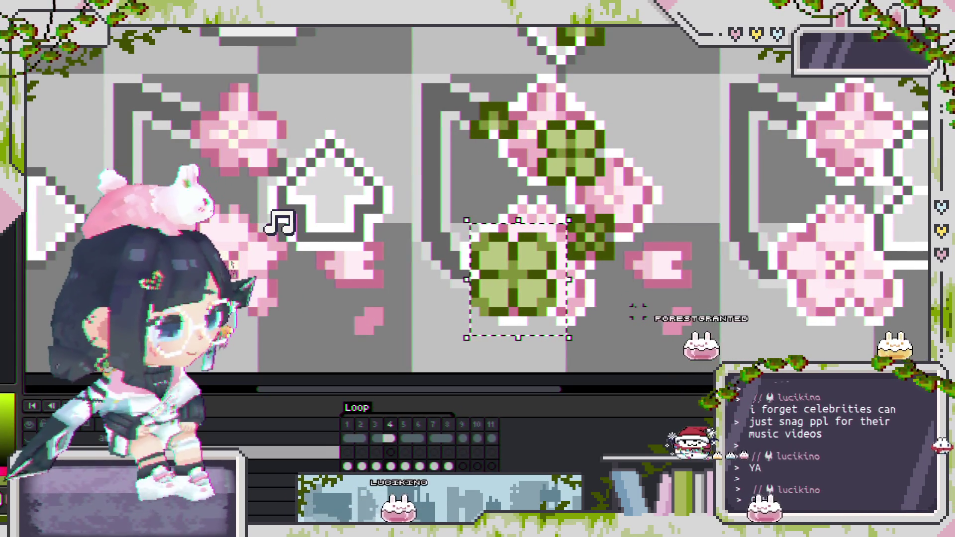
pyautogui.press(',')
pyautogui.press('.')
pyautogui.press('.')
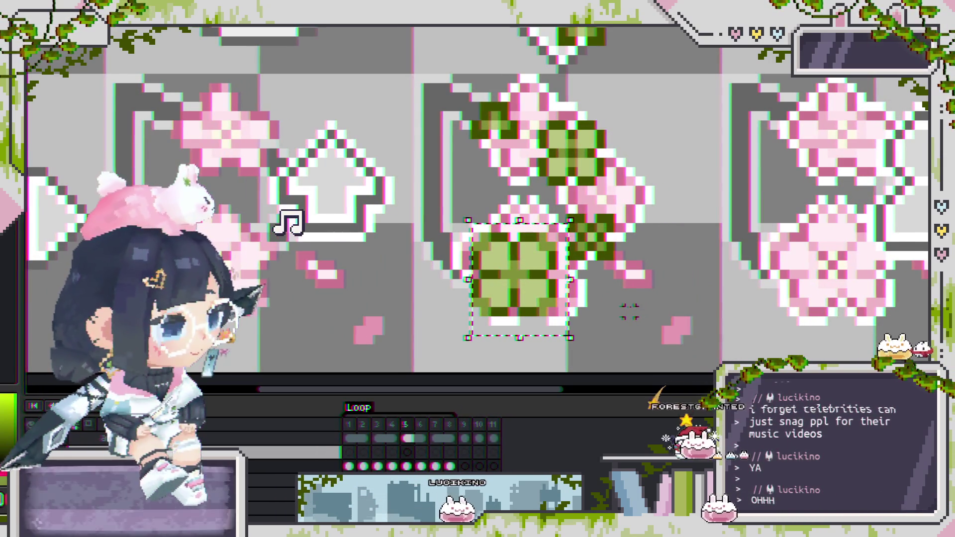
pyautogui.press('.')
pyautogui.press('Return')
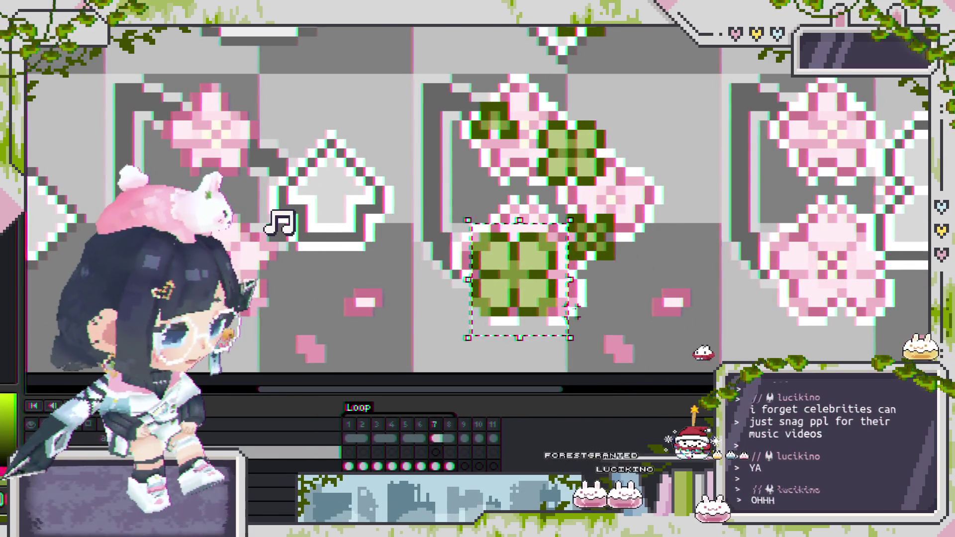
pyautogui.scroll(1, 609, 312)
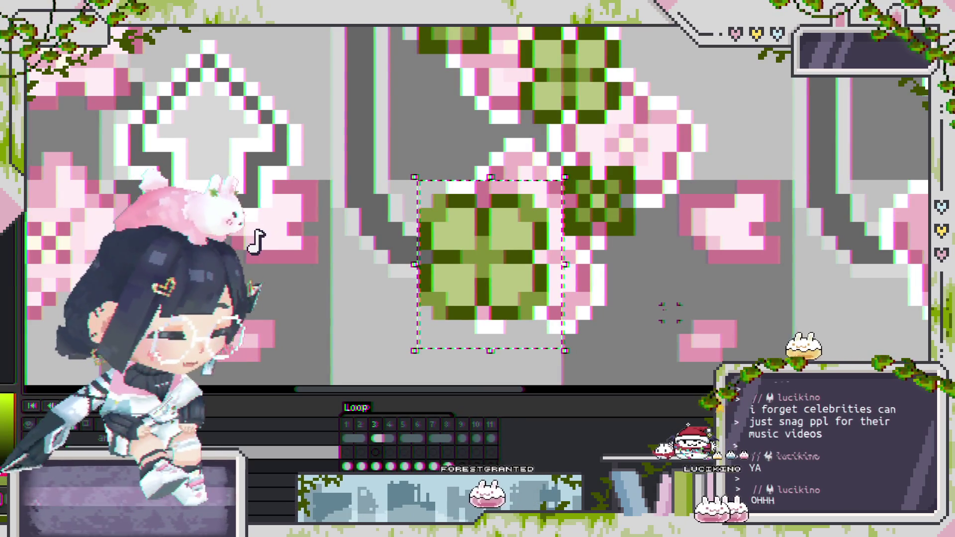
pyautogui.scroll(1, 670, 271)
pyautogui.scroll(-1, 588, 239)
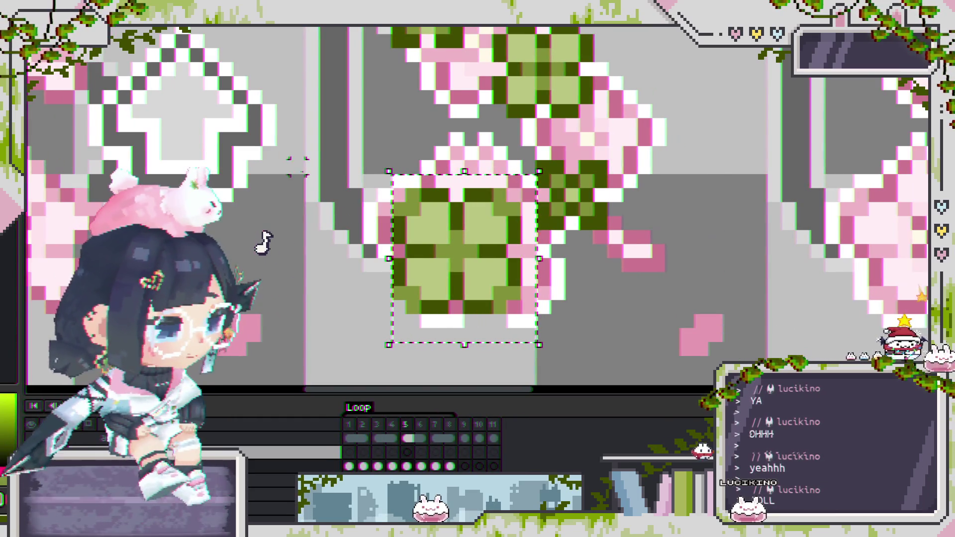
pyautogui.click(355, 168)
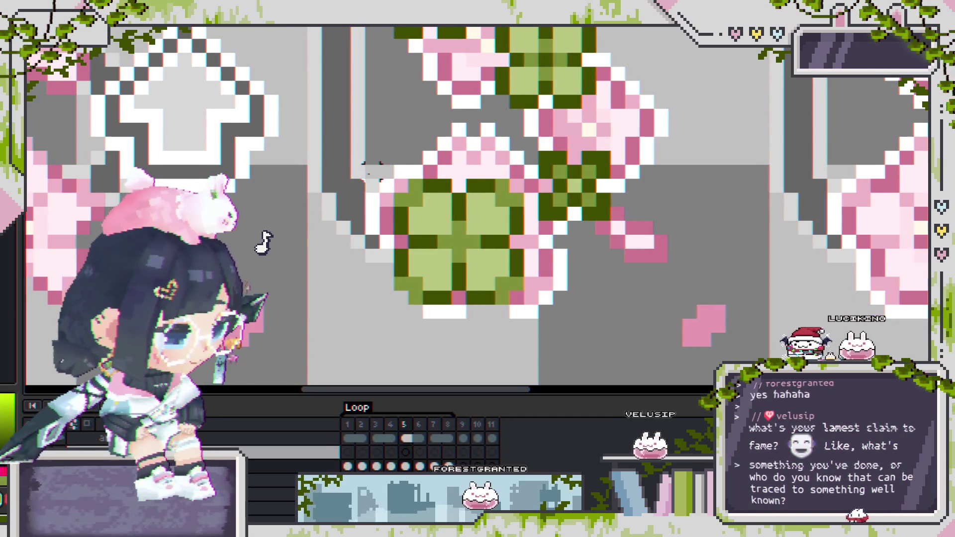
# Step: Select the large clover in frame 2 and settle it slightly further right against the blossoms
pyautogui.moveTo(358, 144)
pyautogui.mouseDown()
pyautogui.moveTo(461, 316)
pyautogui.moveTo(527, 332)
pyautogui.mouseUp()
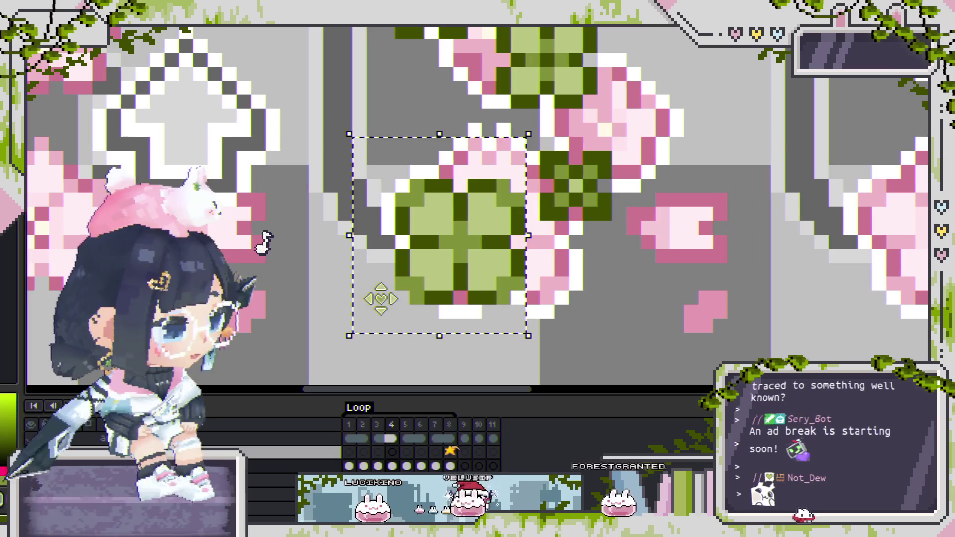
pyautogui.click(323, 268)
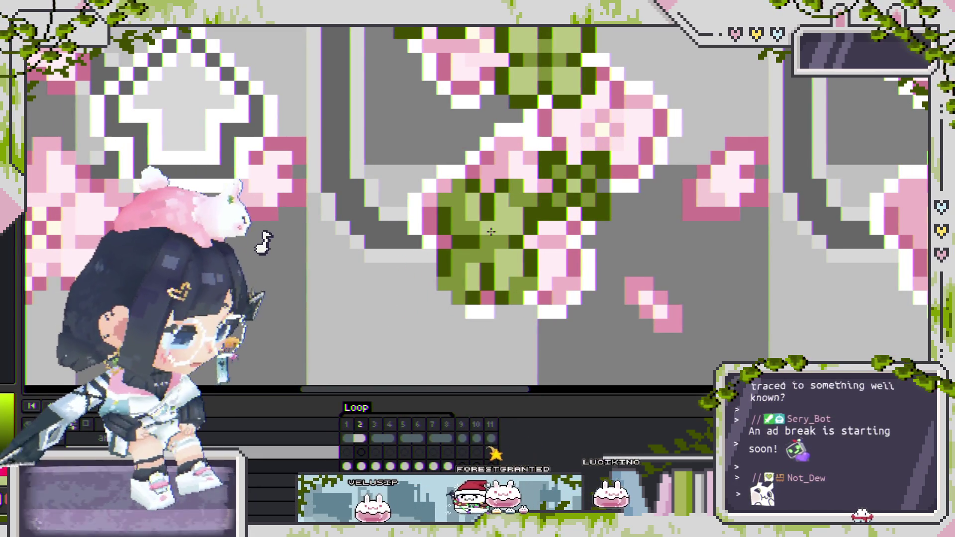
# Step: Marquee-select the large clover in this frame, redoing the selection to capture it fully
pyautogui.scroll(-2, 486, 258)
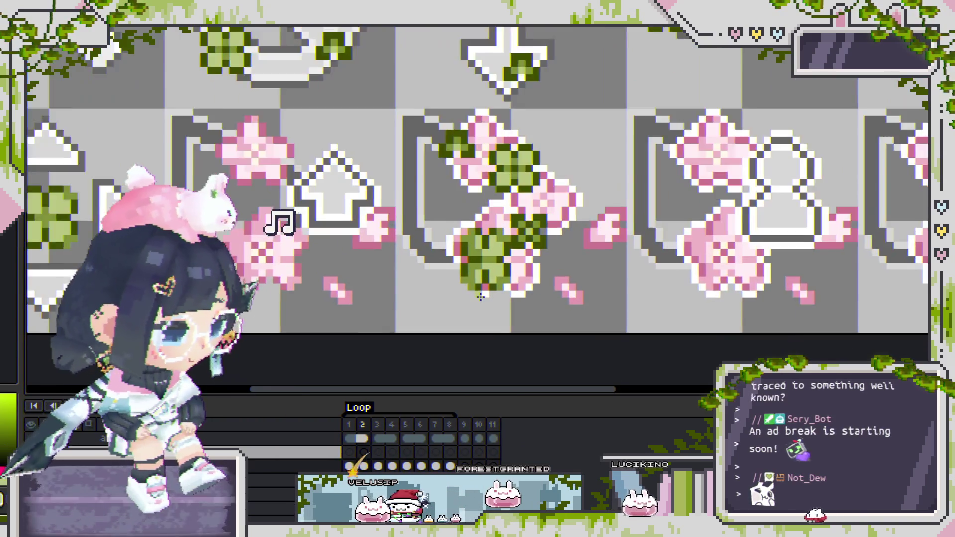
pyautogui.scroll(2, 481, 290)
pyautogui.moveTo(390, 144)
pyautogui.mouseDown()
pyautogui.moveTo(462, 290)
pyautogui.moveTo(426, 308)
pyautogui.mouseUp()
pyautogui.click(465, 231)
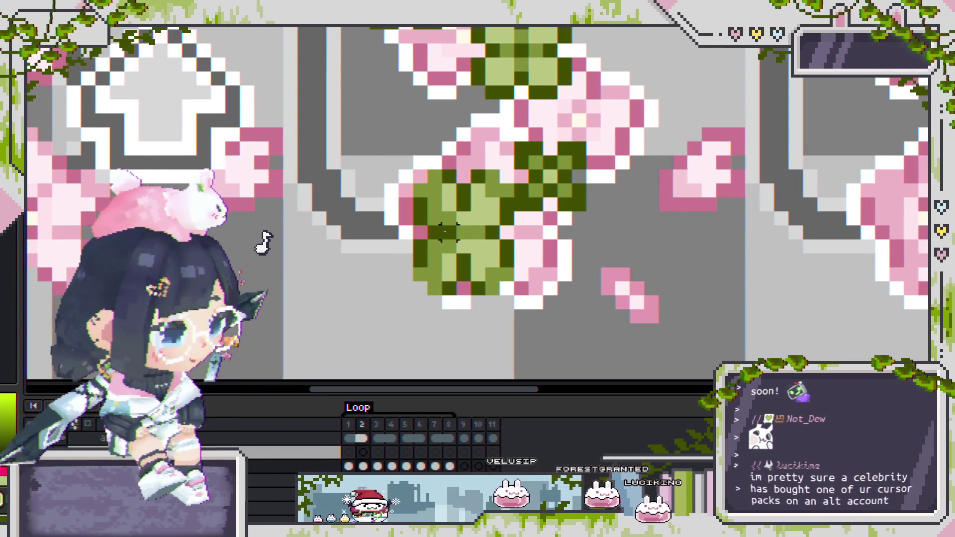
pyautogui.moveTo(395, 160)
pyautogui.mouseDown()
pyautogui.moveTo(477, 289)
pyautogui.moveTo(514, 325)
pyautogui.mouseUp()
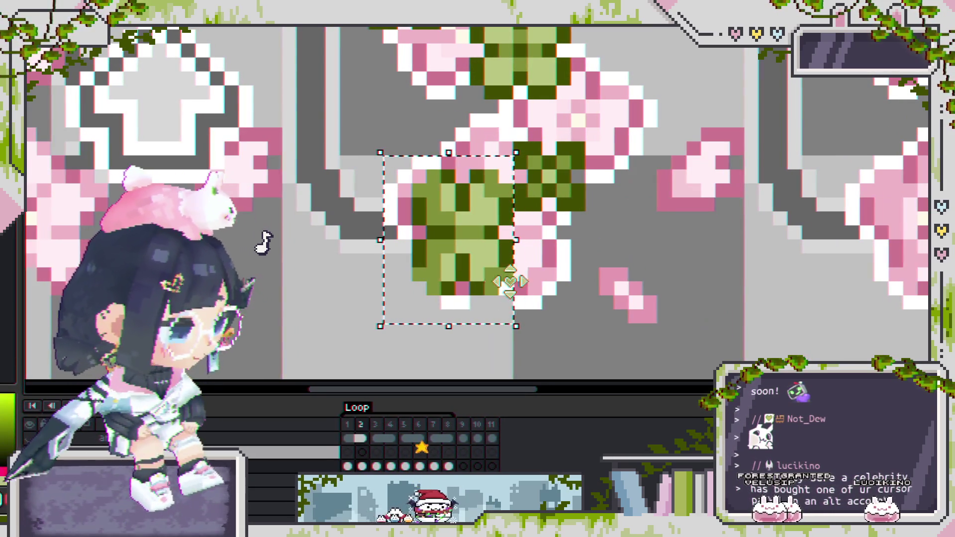
pyautogui.scroll(1, 446, 233)
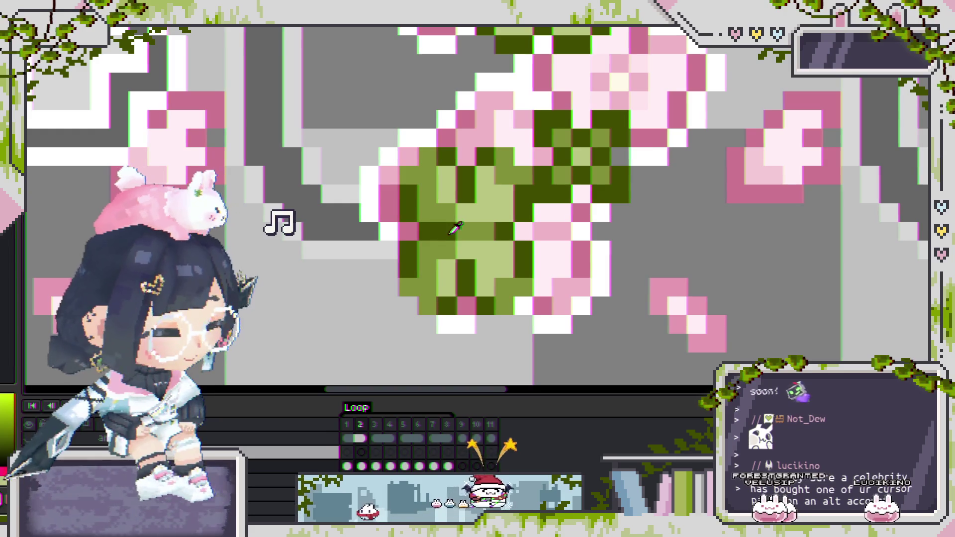
pyautogui.scroll(-2, 471, 235)
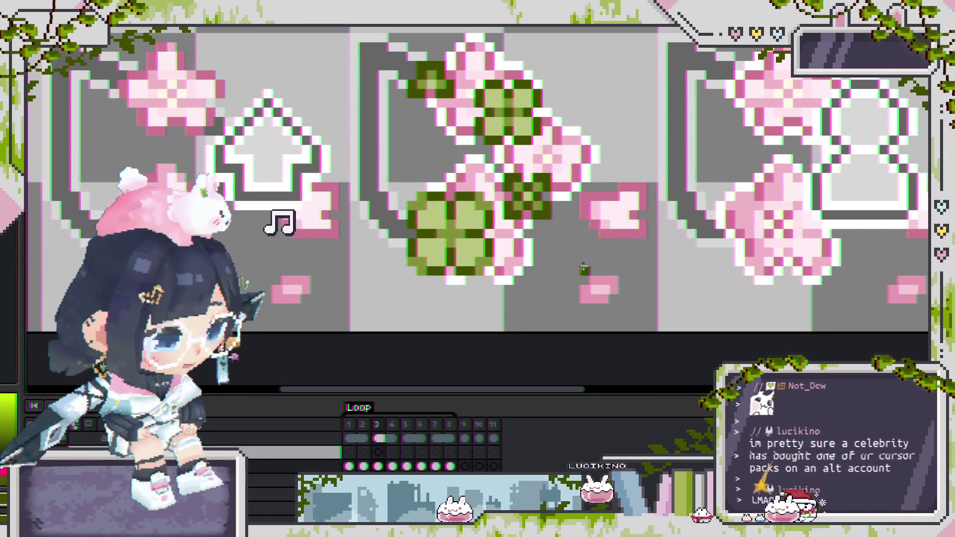
# Step: Play the blossom animation and zoom to check the drifting clovers and petals
pyautogui.press('Return')
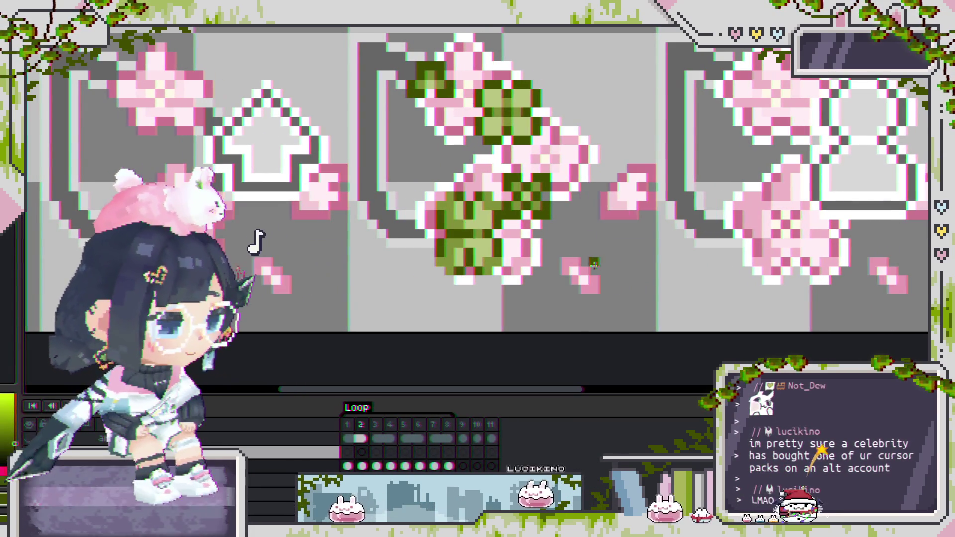
pyautogui.scroll(-1, 440, 202)
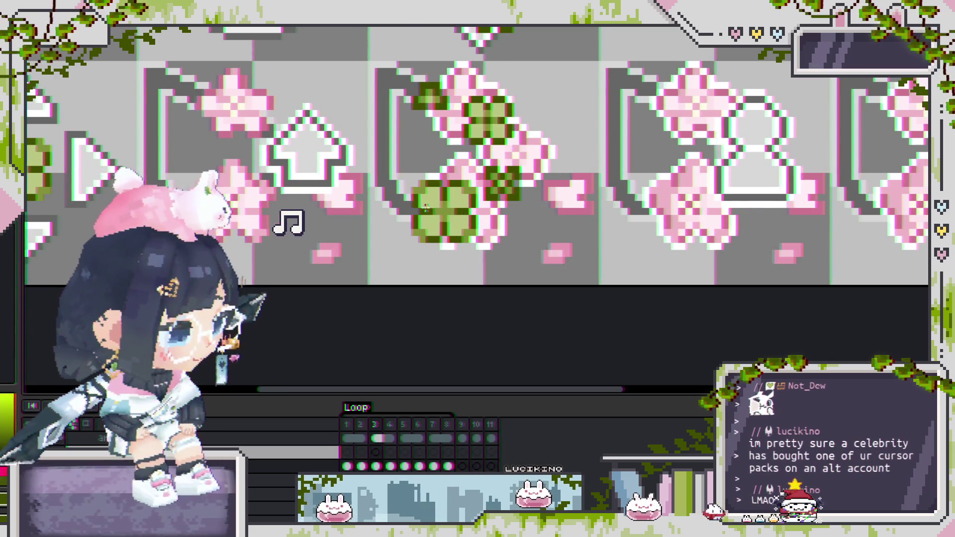
pyautogui.scroll(1, 421, 212)
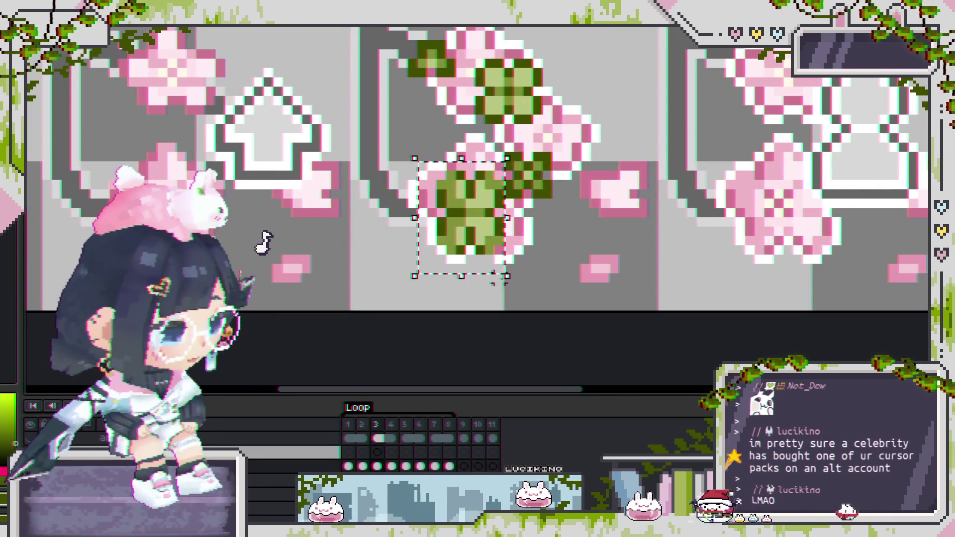
# Step: Shift the selected clover one pixel left, commit the move and deselect
pyautogui.scroll(1, 493, 281)
pyautogui.scroll(1, 494, 224)
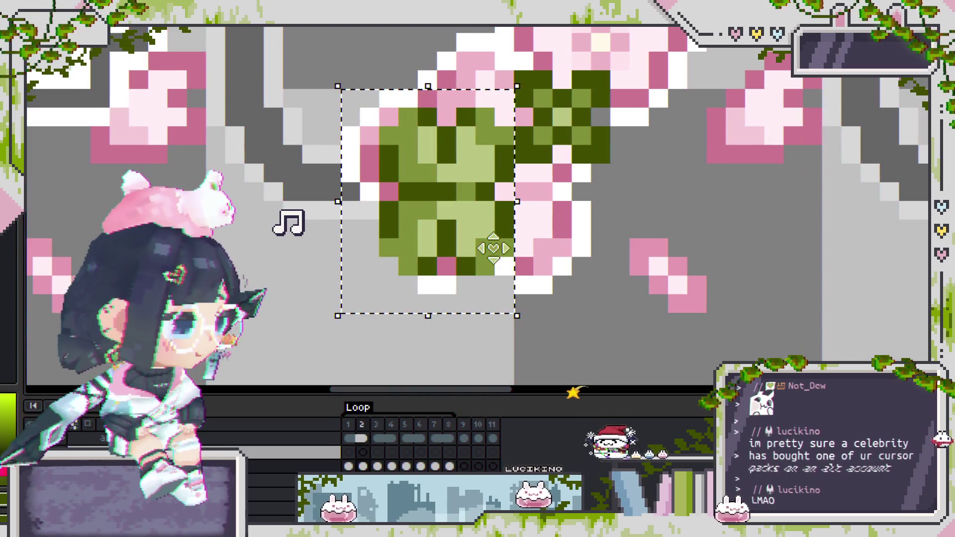
pyautogui.moveTo(491, 249); pyautogui.dragTo(467, 254)
pyautogui.press('Return')
pyautogui.hotkey('ctrl', 'd')
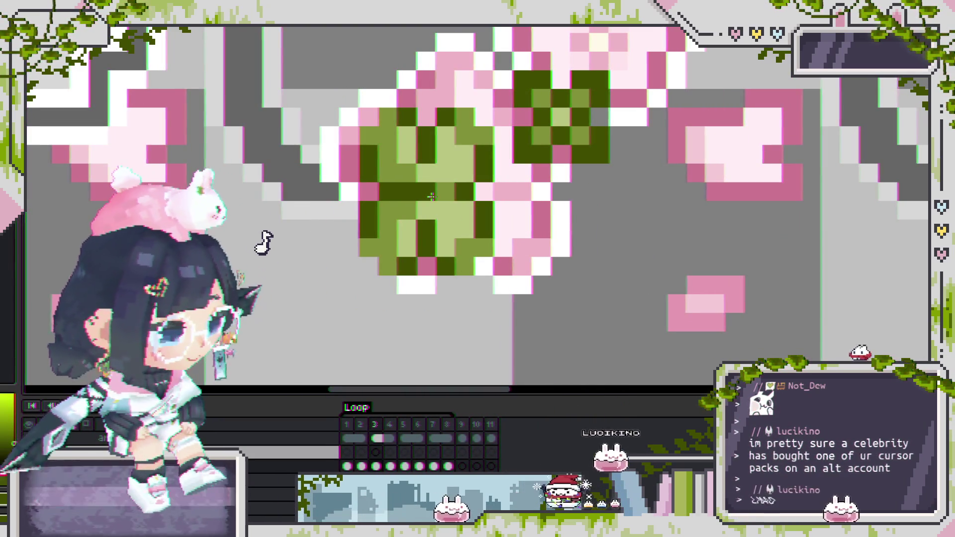
# Step: Marquee-select the clover sprite again and zoom in on it
pyautogui.scroll(-2, 431, 196)
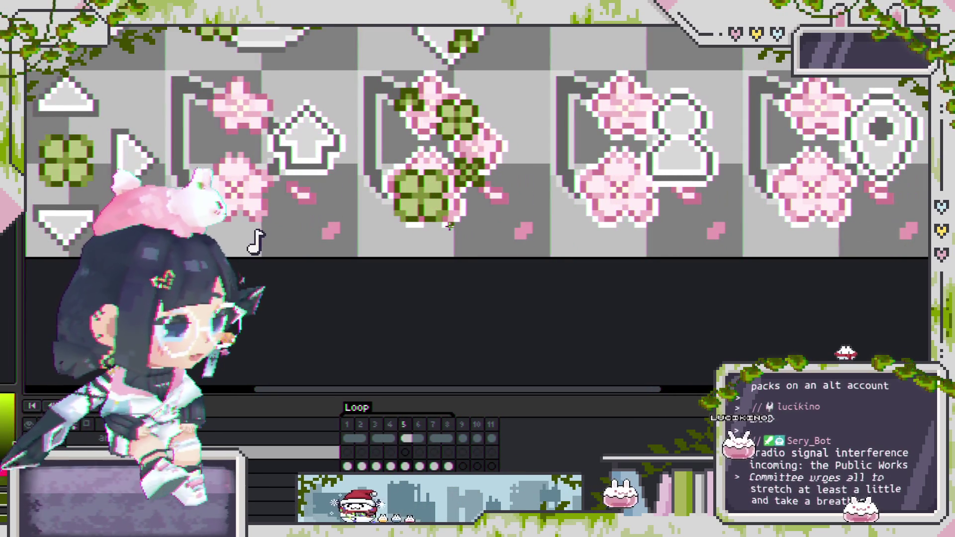
pyautogui.scroll(1, 408, 184)
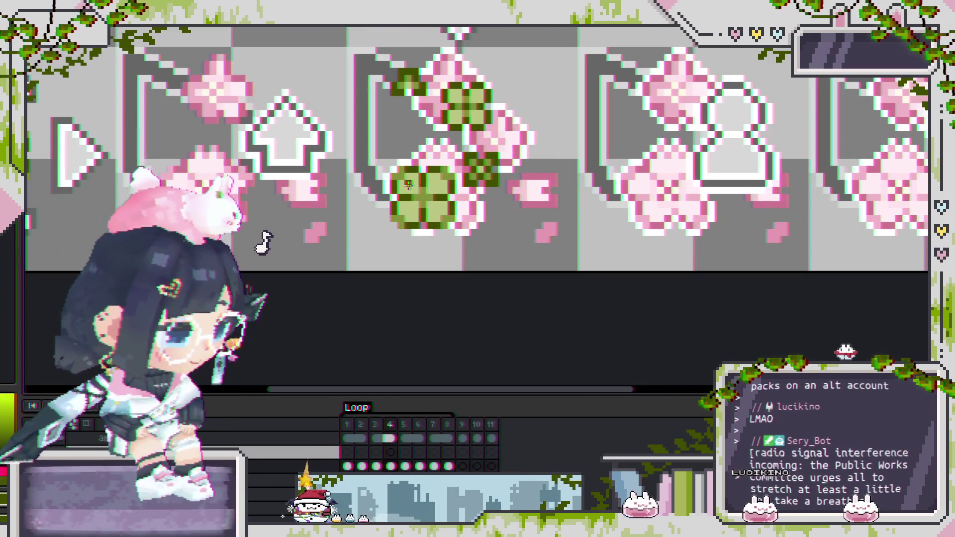
pyautogui.moveTo(379, 165); pyautogui.dragTo(452, 259)
pyautogui.scroll(3, 519, 197)
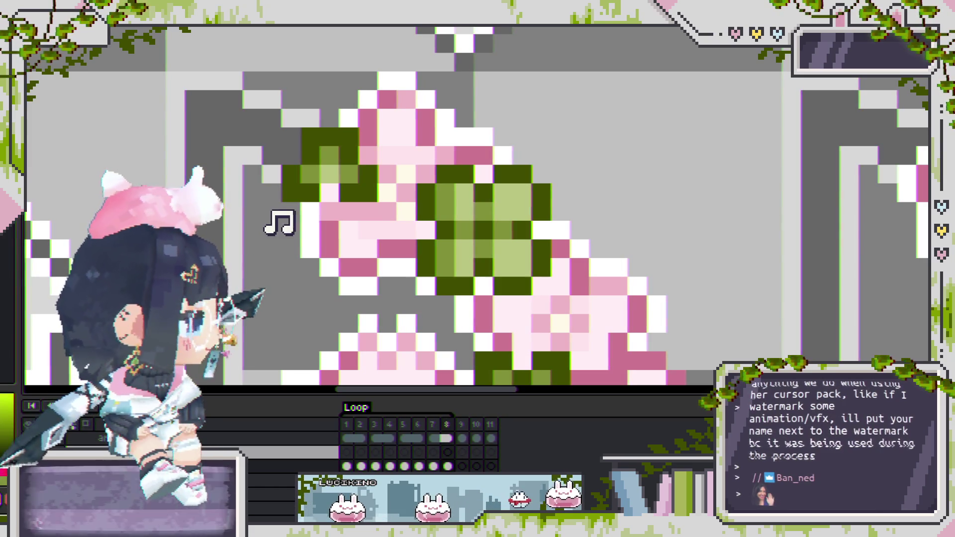
pyautogui.scroll(-1, 255, 242)
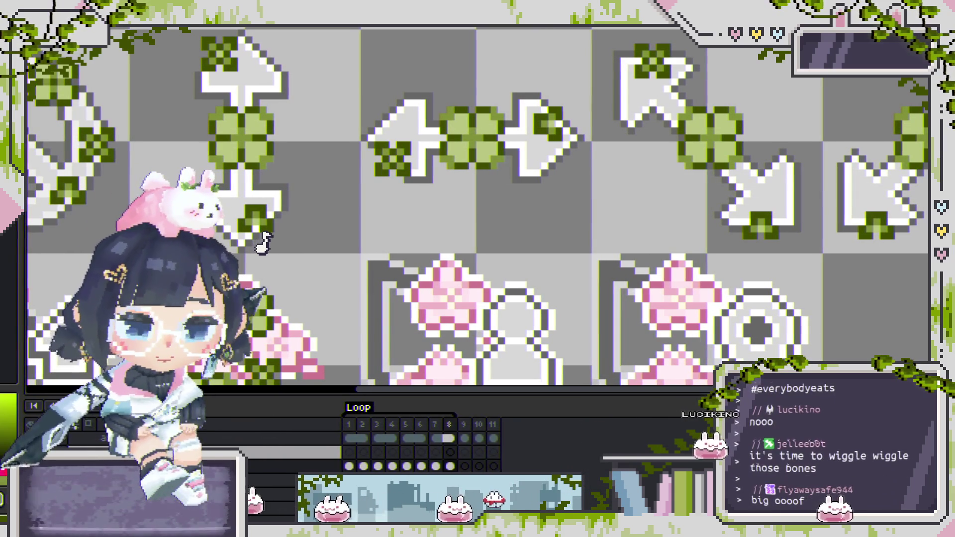
pyautogui.scroll(-3, 477, 204)
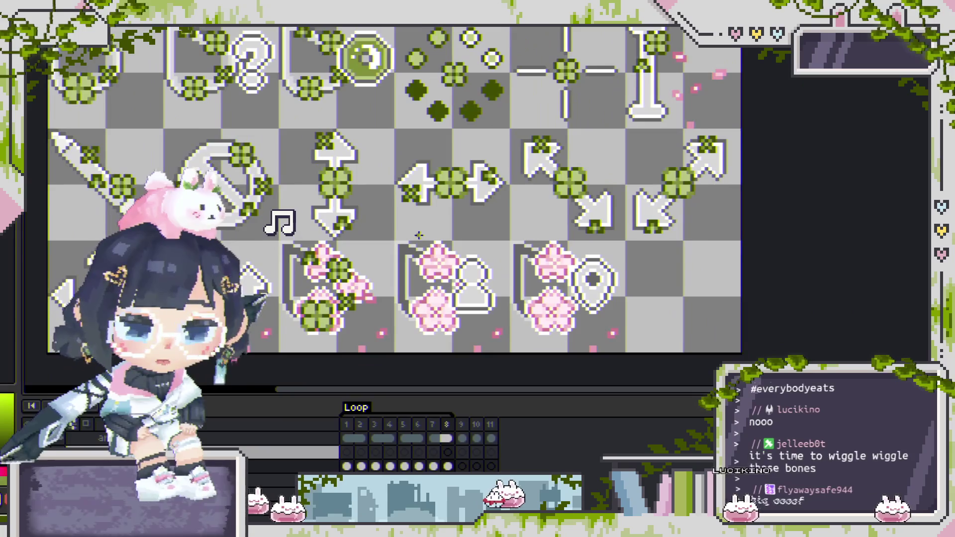
pyautogui.scroll(-1, 254, 243)
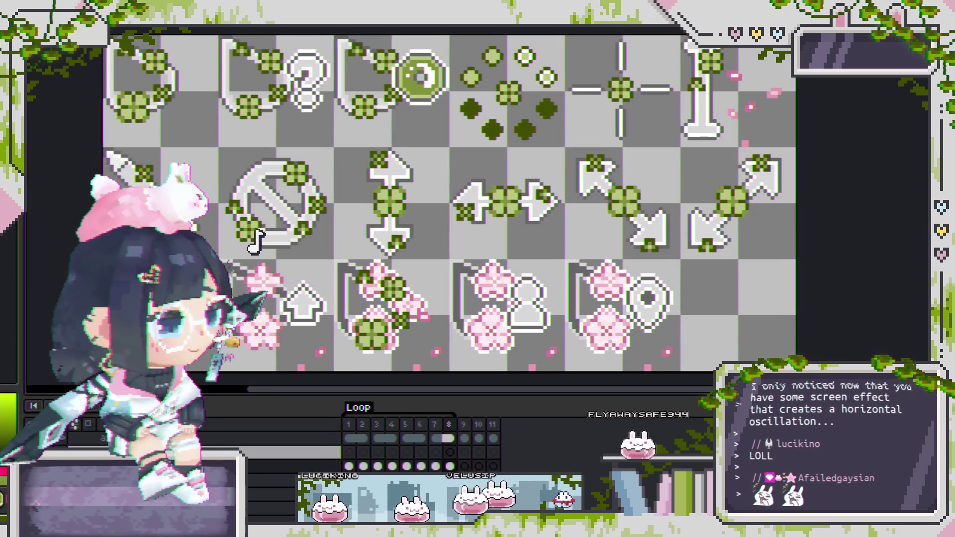
pyautogui.scroll(-1, 551, 134)
pyautogui.hscroll(-1, 551, 134)
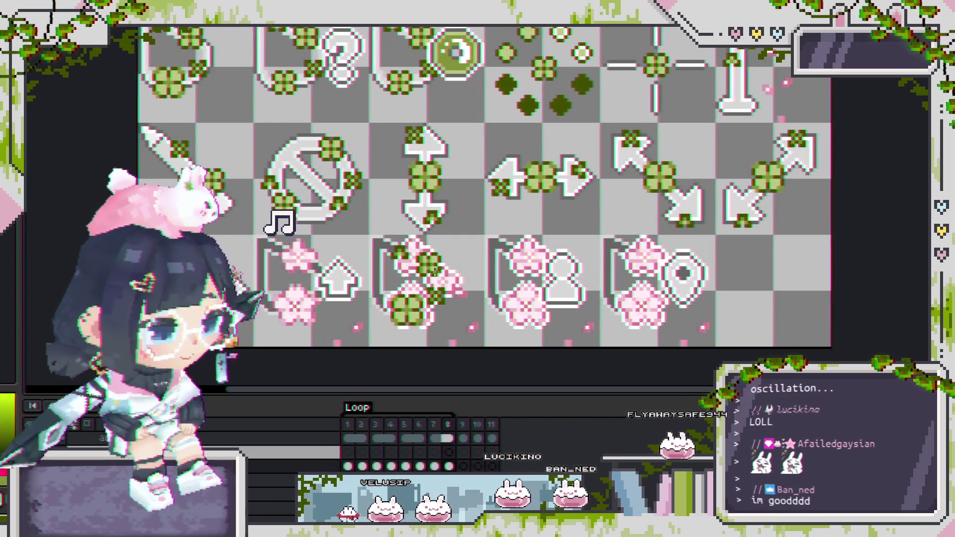
# Step: Paint a green clover pixel among the blossom petals, then marquee-select the clover
pyautogui.scroll(3, 432, 270)
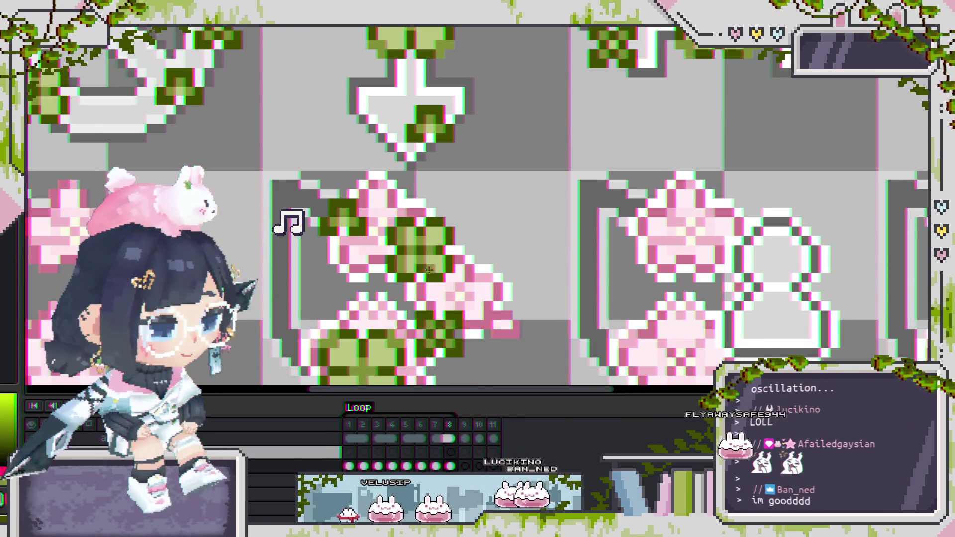
pyautogui.scroll(2, 429, 270)
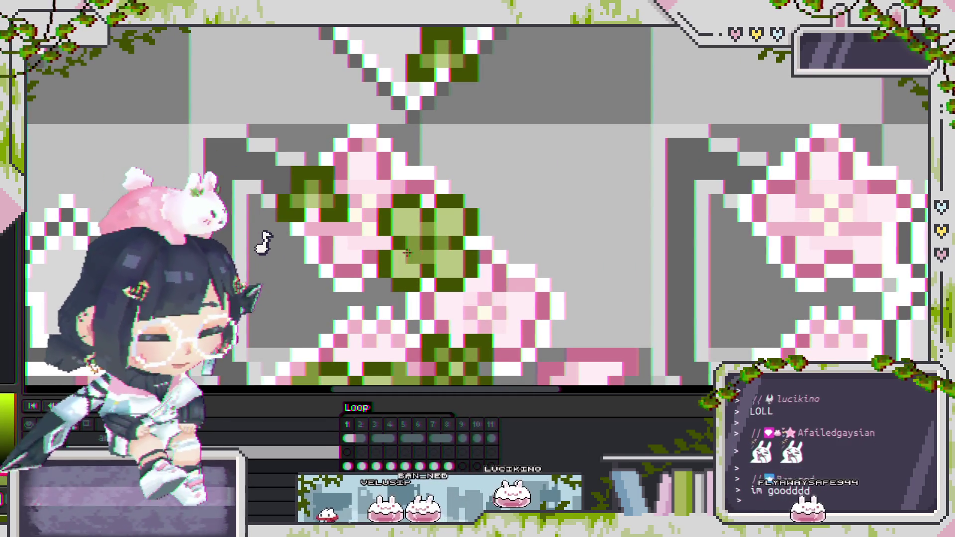
pyautogui.click(515, 228)
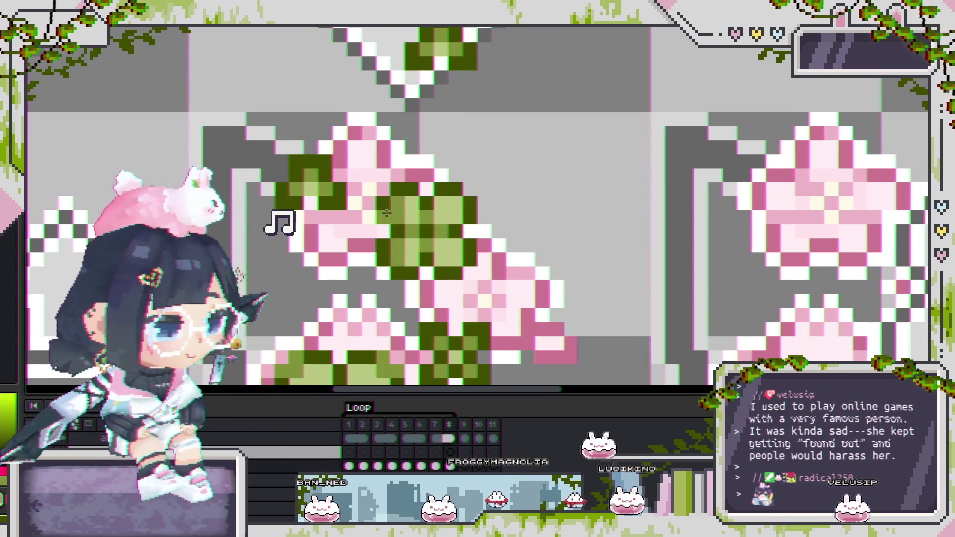
pyautogui.scroll(-2, 386, 213)
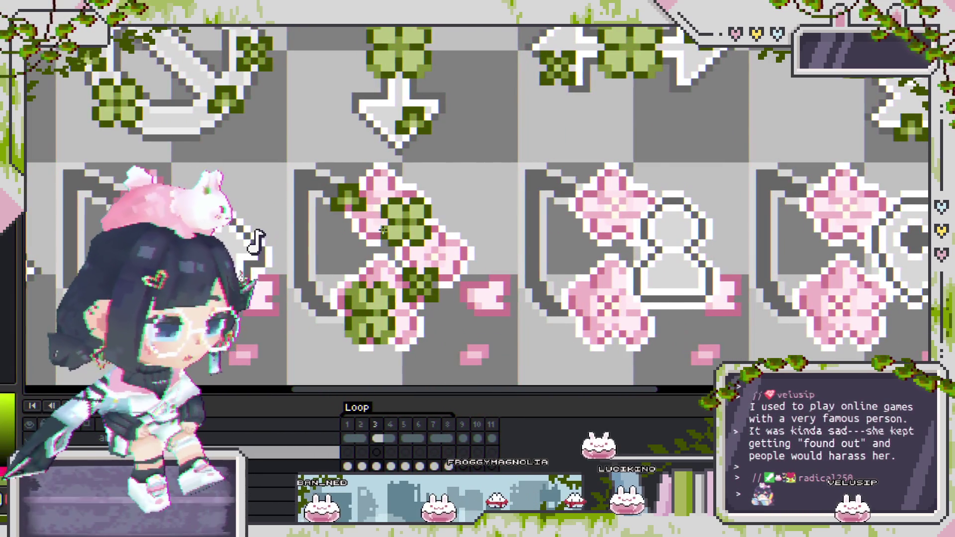
pyautogui.scroll(2, 386, 232)
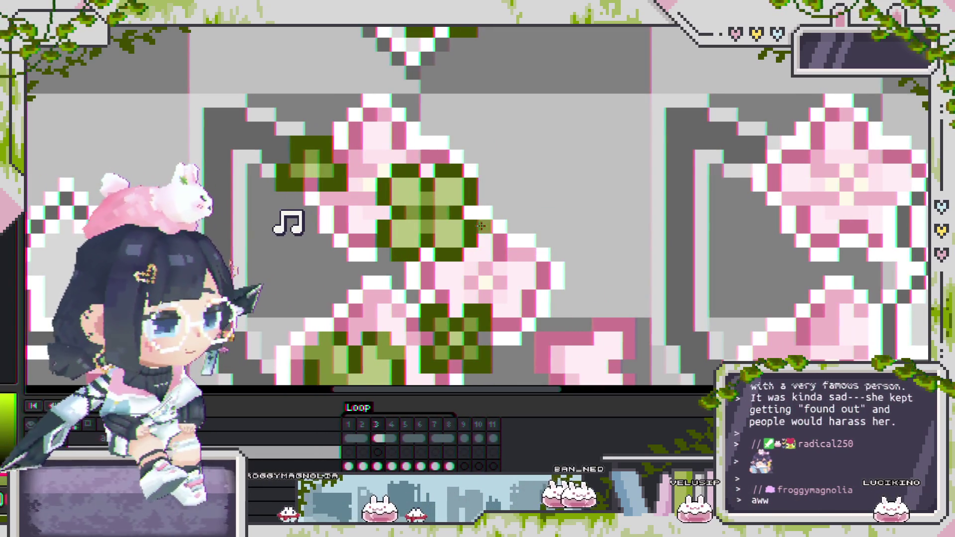
pyautogui.scroll(1, 407, 188)
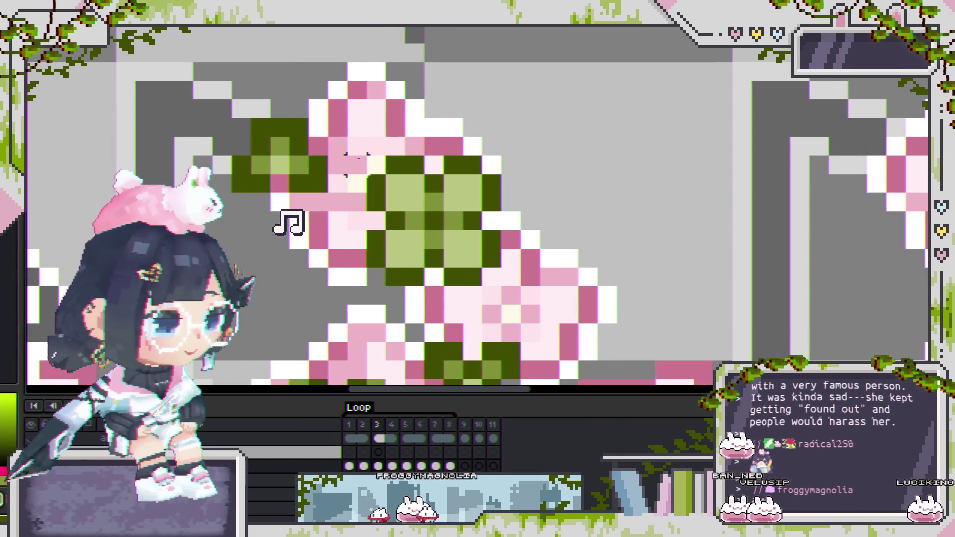
pyautogui.moveTo(356, 159)
pyautogui.mouseDown()
pyautogui.moveTo(521, 292)
pyautogui.moveTo(559, 287)
pyautogui.moveTo(548, 306)
pyautogui.mouseUp()
# Step: Deselect the clover, pan up over the blossom icon, then zoom out to show the whole sheet
pyautogui.hotkey('ctrl', 'd')
pyautogui.scroll(-1, 566, 275)
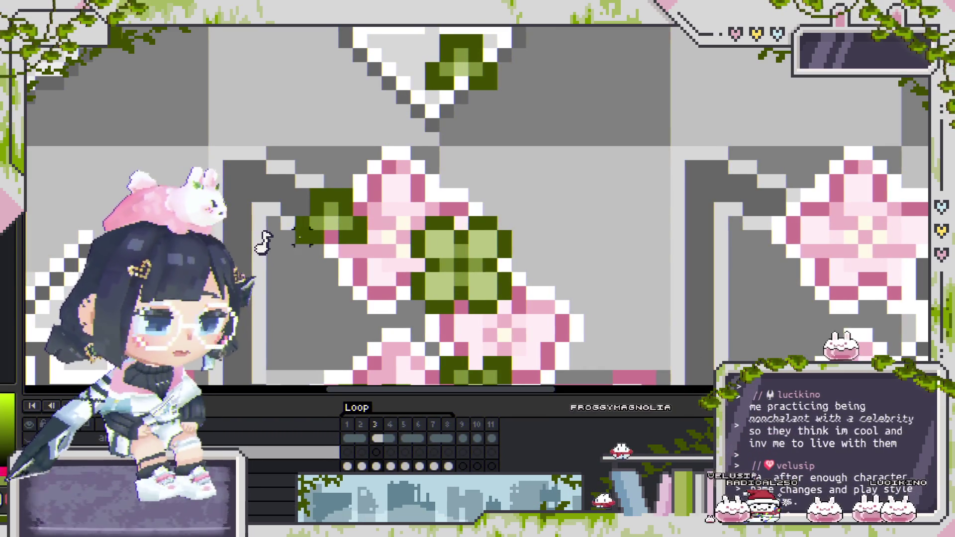
pyautogui.moveTo(405, 269); pyautogui.dragTo(418, 238)
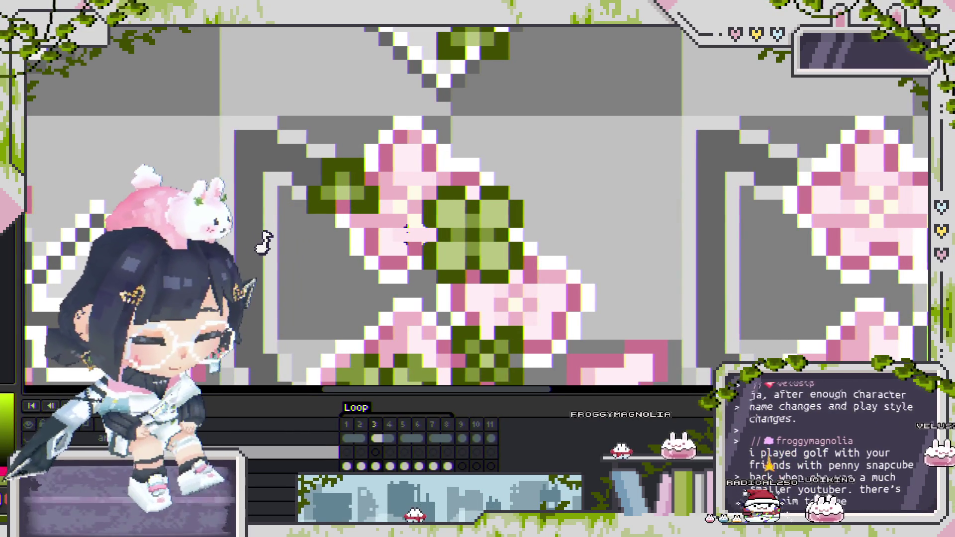
pyautogui.scroll(-3, 518, 220)
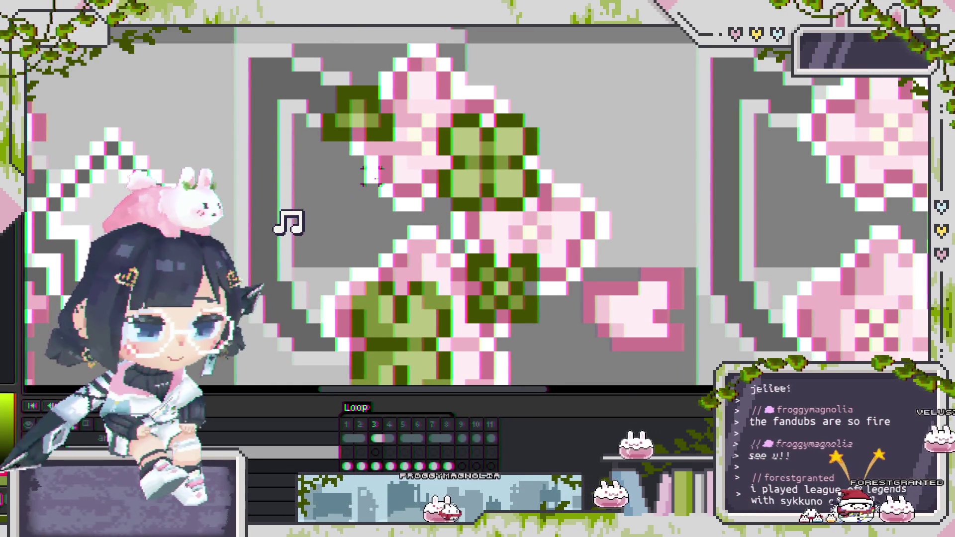
pyautogui.scroll(-2, 370, 174)
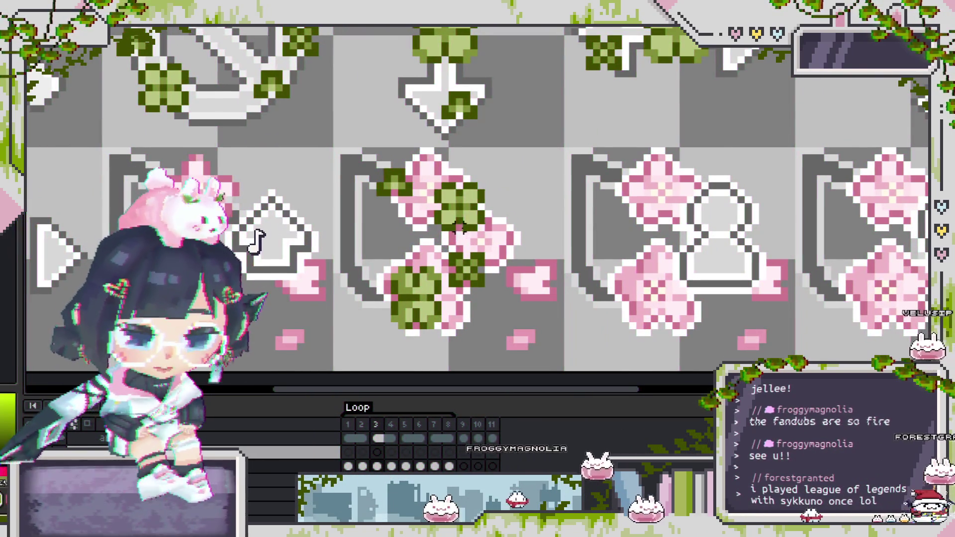
pyautogui.scroll(-2, 458, 227)
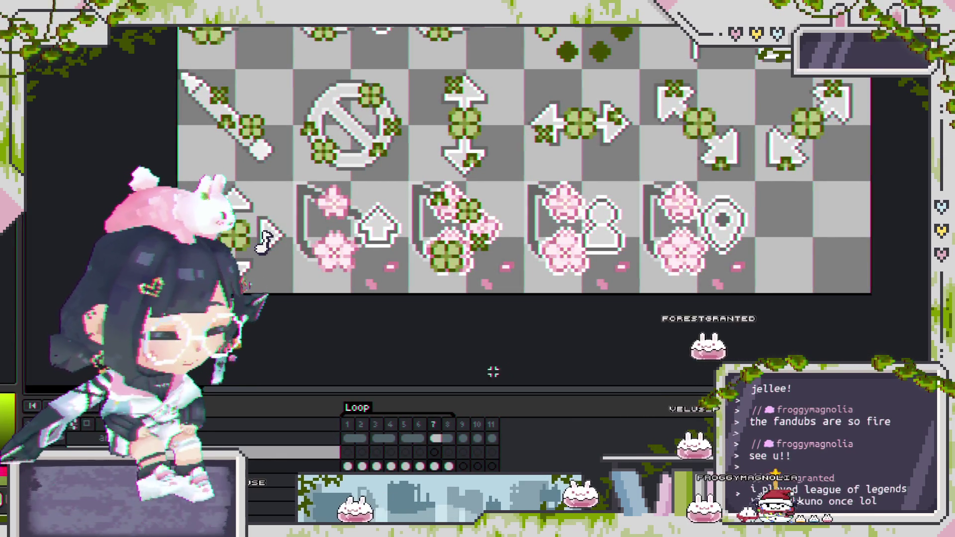
pyautogui.scroll(1, 458, 245)
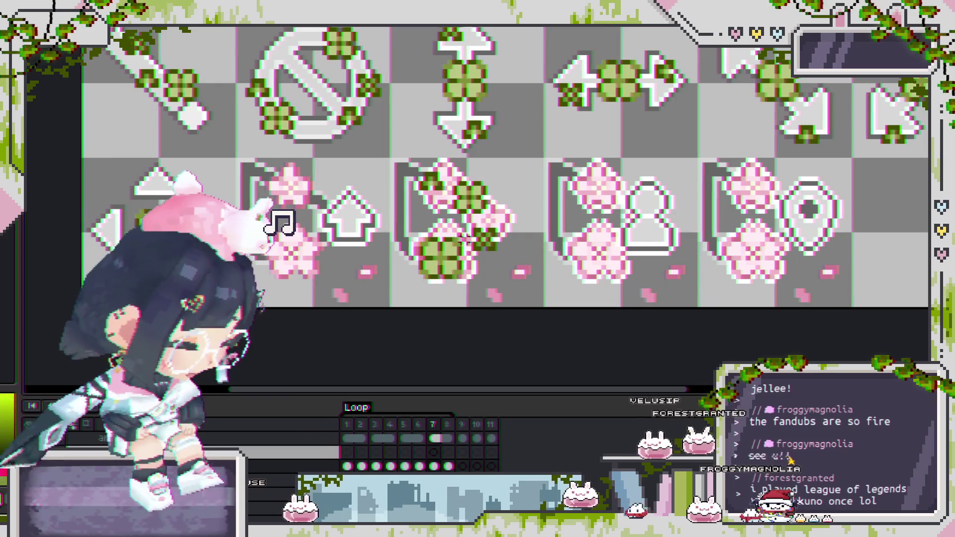
# Step: Paste the copied clover onto frame 4 of the blossom icon
pyautogui.scroll(1, 450, 240)
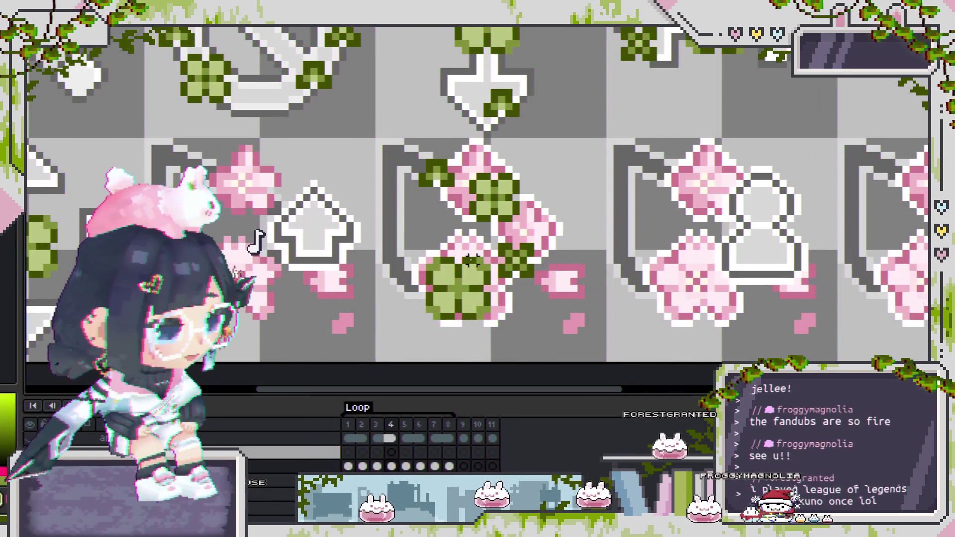
pyautogui.scroll(1, 484, 187)
pyautogui.scroll(1, 482, 186)
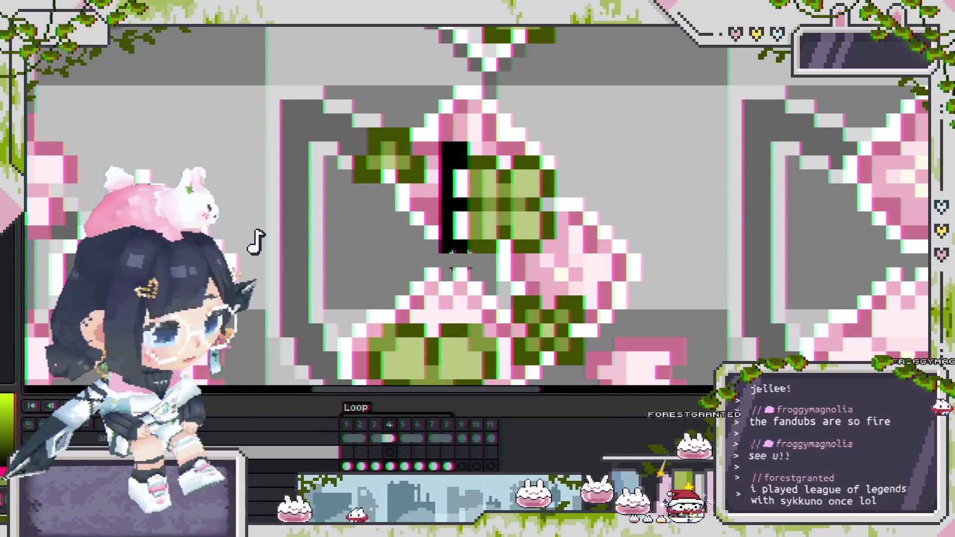
pyautogui.hotkey('ctrl', 'v')
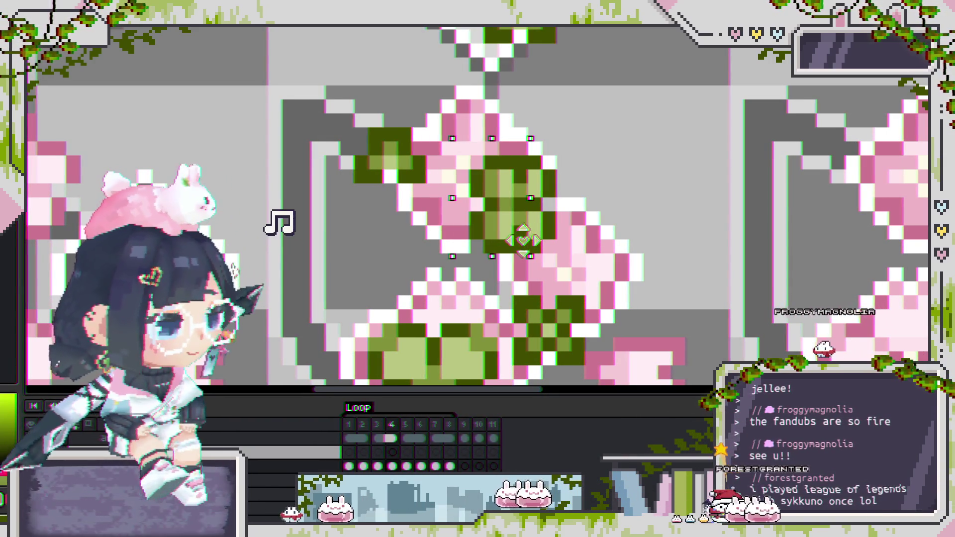
pyautogui.scroll(-3, 524, 241)
pyautogui.scroll(2, 506, 183)
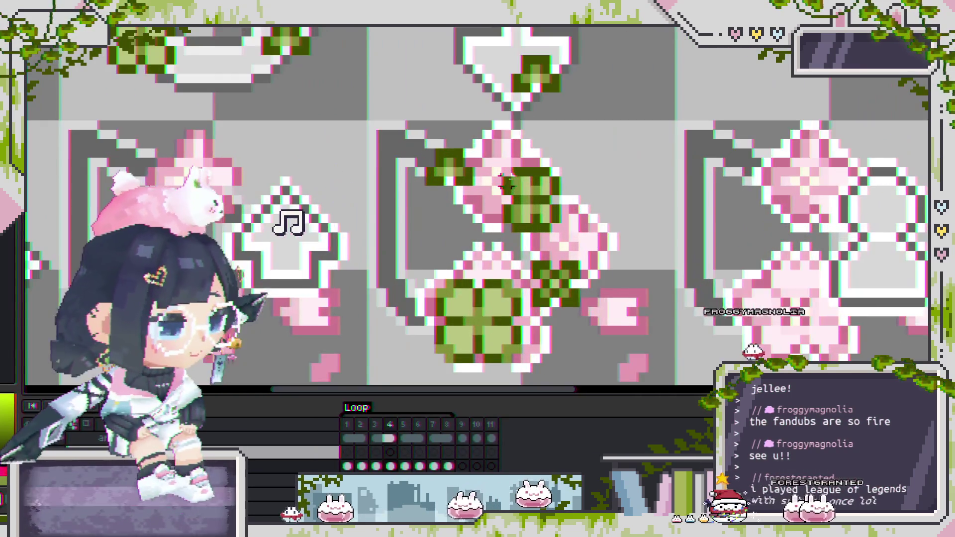
# Step: Compare frames 3 and 4, then shift the pasted clover one pixel left and commit it
pyautogui.press('Left')
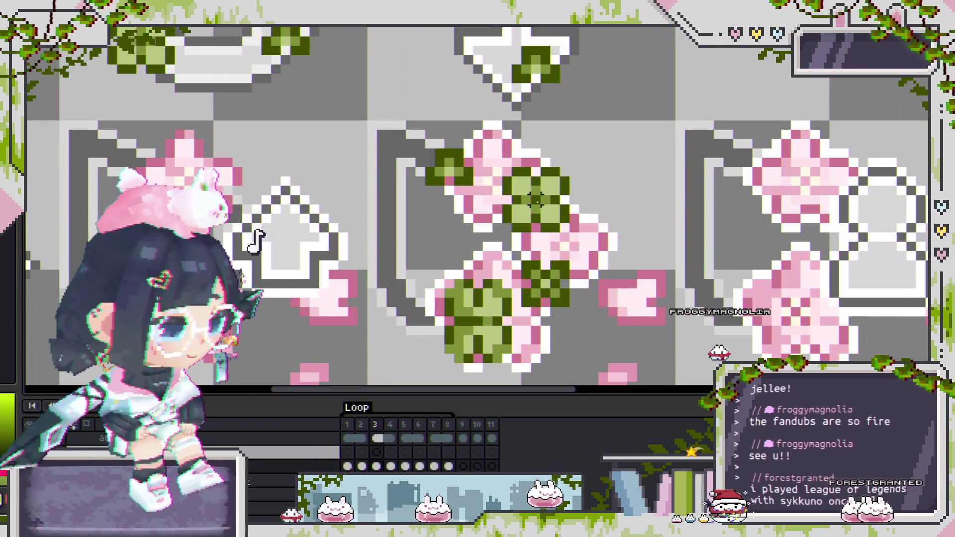
pyautogui.press('Right')
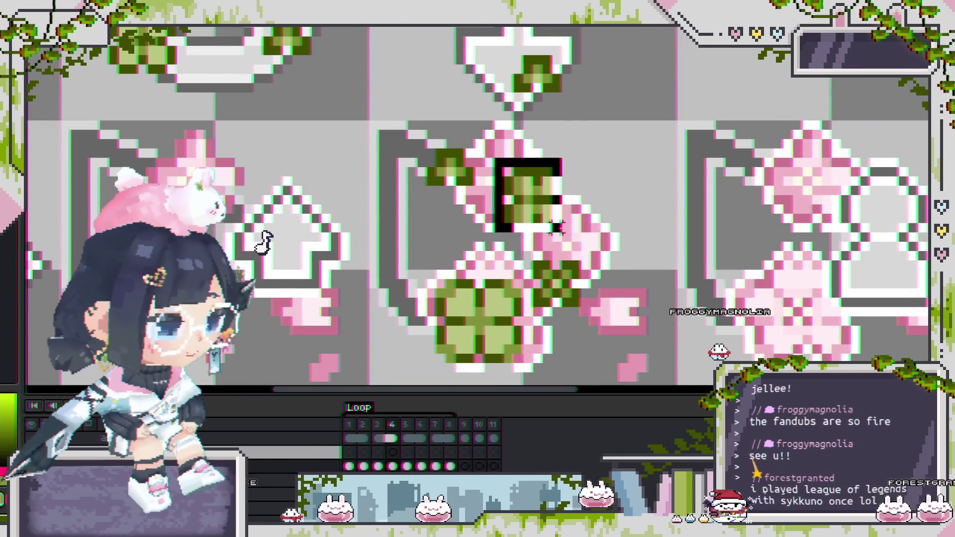
pyautogui.scroll(3, 556, 227)
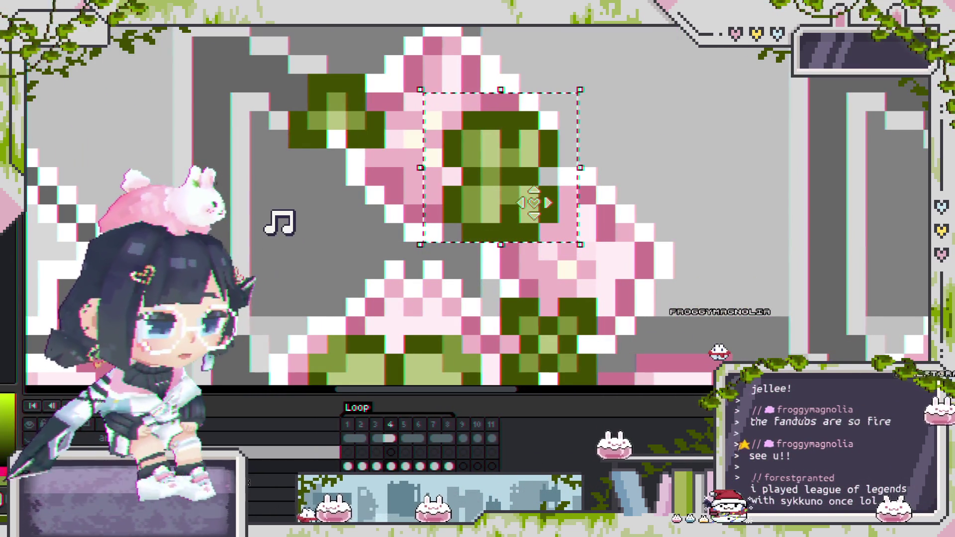
pyautogui.scroll(1, 528, 202)
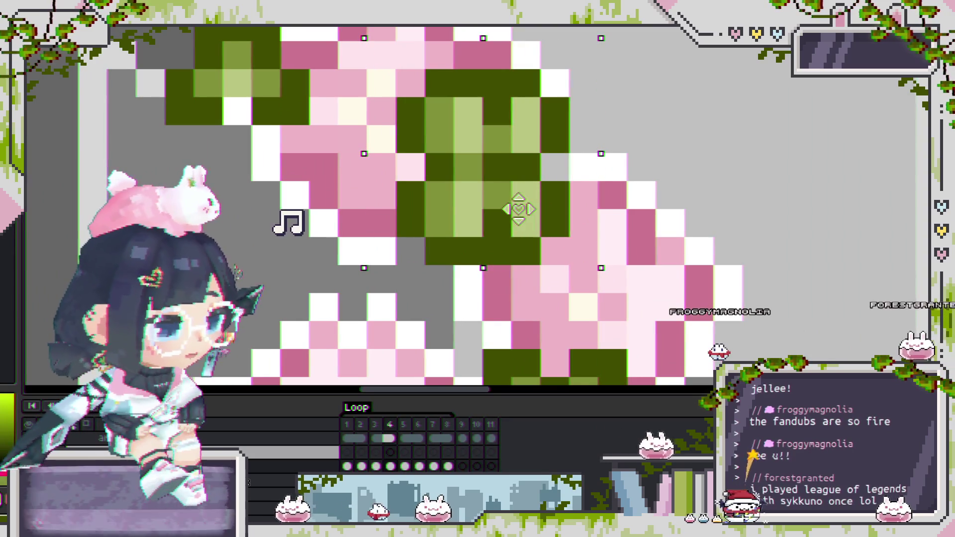
pyautogui.moveTo(518, 209); pyautogui.dragTo(497, 206)
pyautogui.click(614, 224)
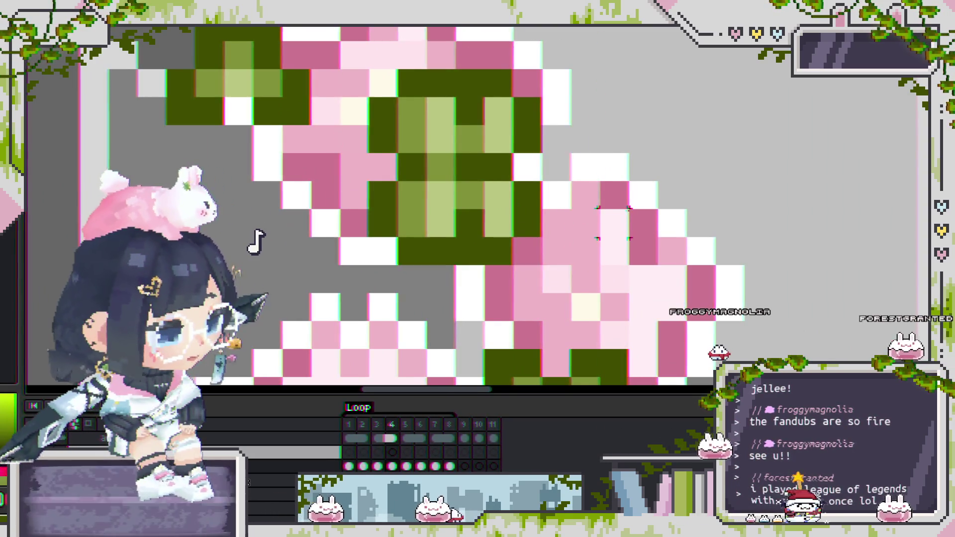
pyautogui.scroll(-5, 268, 244)
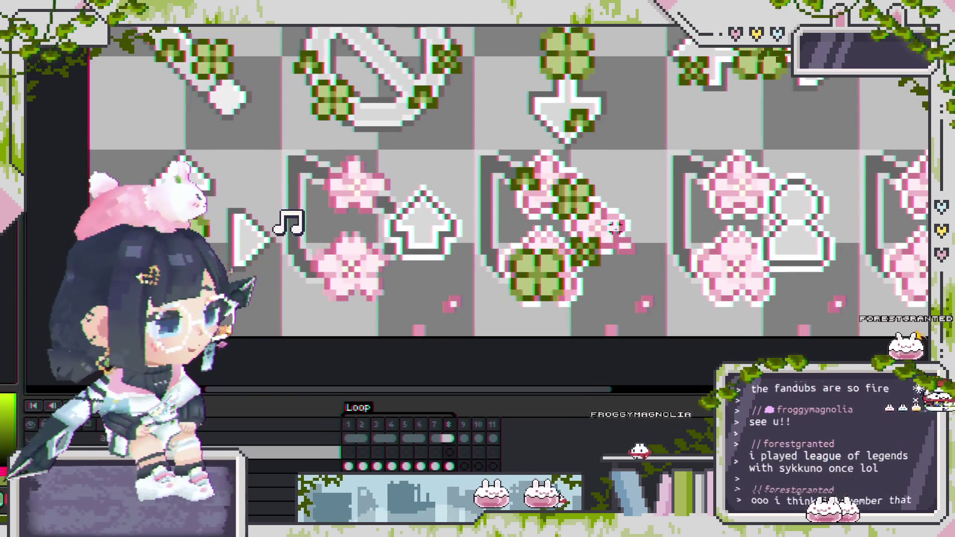
# Step: Step ahead a frame, undo the last change, and play the icon animation while panning the sheet
pyautogui.press('Right')
pyautogui.press('Right')
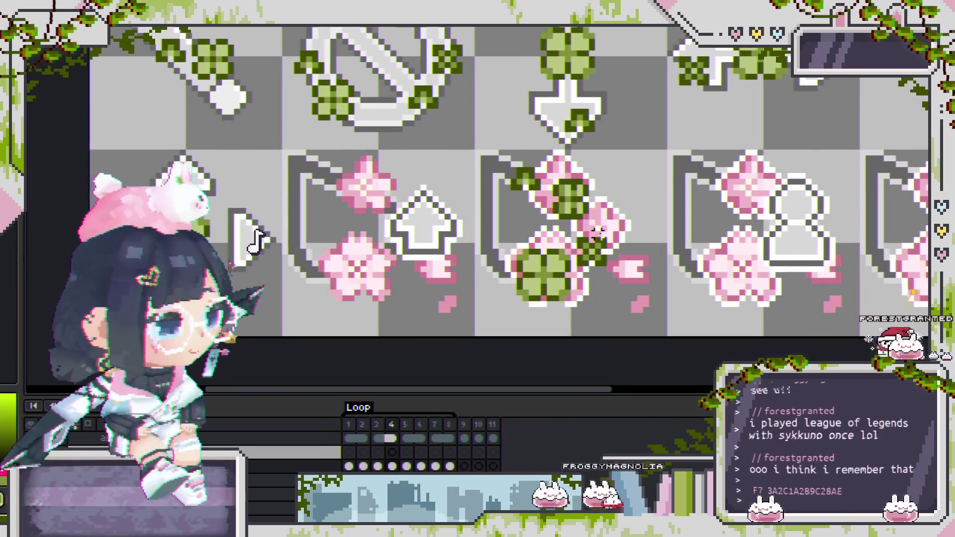
pyautogui.hotkey('ctrl', 'z')
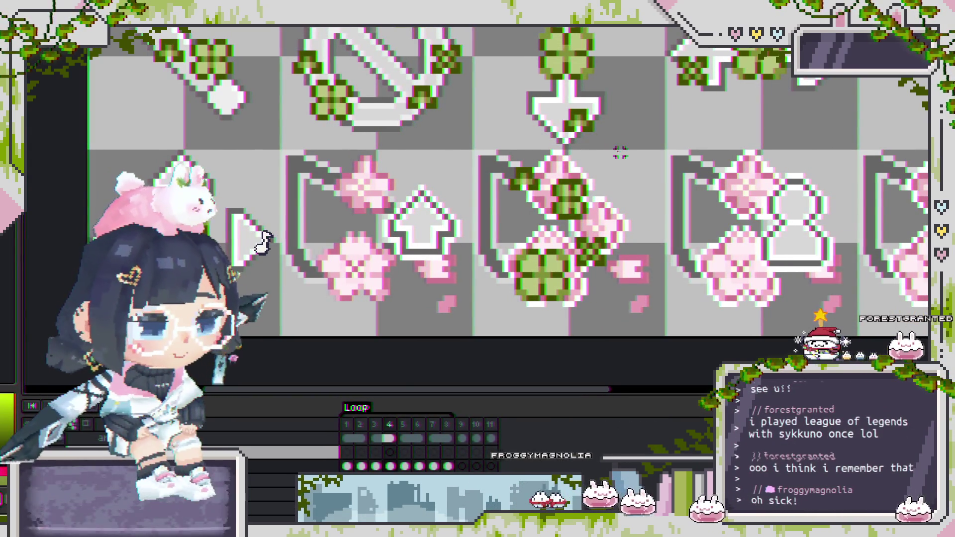
pyautogui.press('Return')
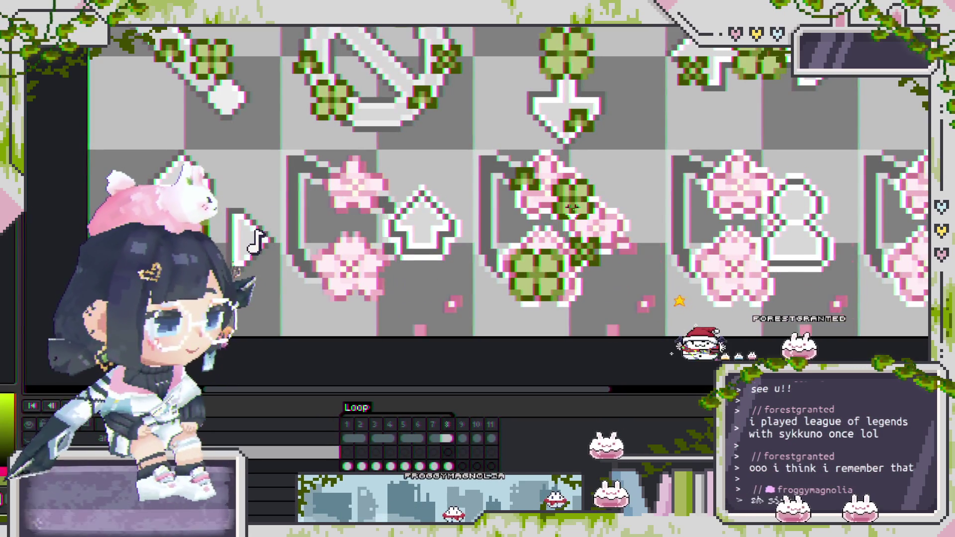
pyautogui.scroll(3, 572, 207)
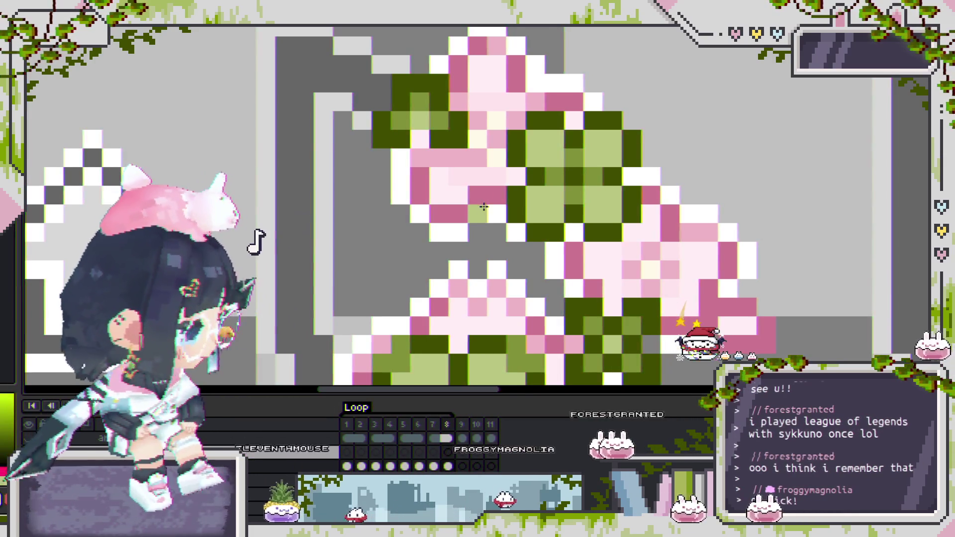
pyautogui.scroll(-5, 484, 207)
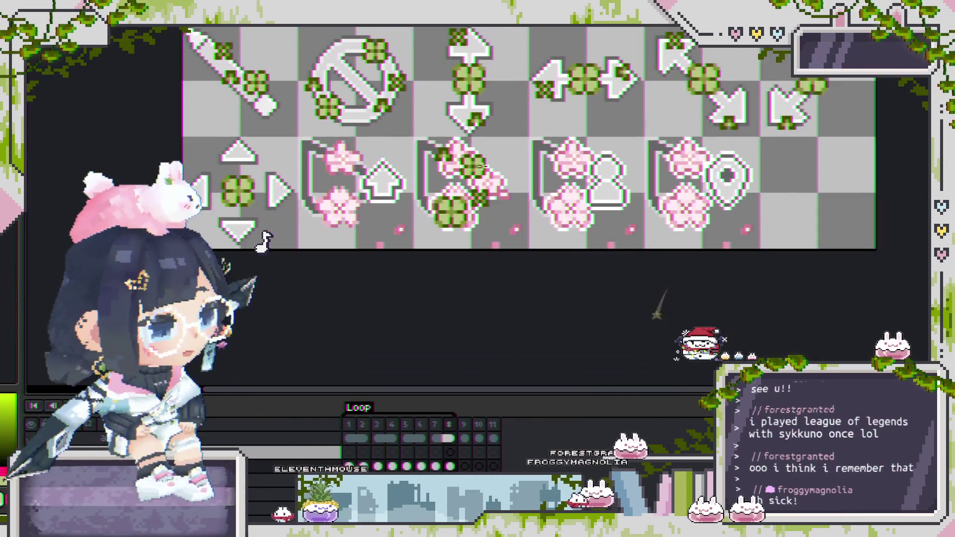
pyautogui.moveTo(480, 166)
pyautogui.mouseDown()
pyautogui.moveTo(504, 207)
pyautogui.moveTo(497, 187)
pyautogui.moveTo(529, 198)
pyautogui.moveTo(477, 219)
pyautogui.mouseUp()
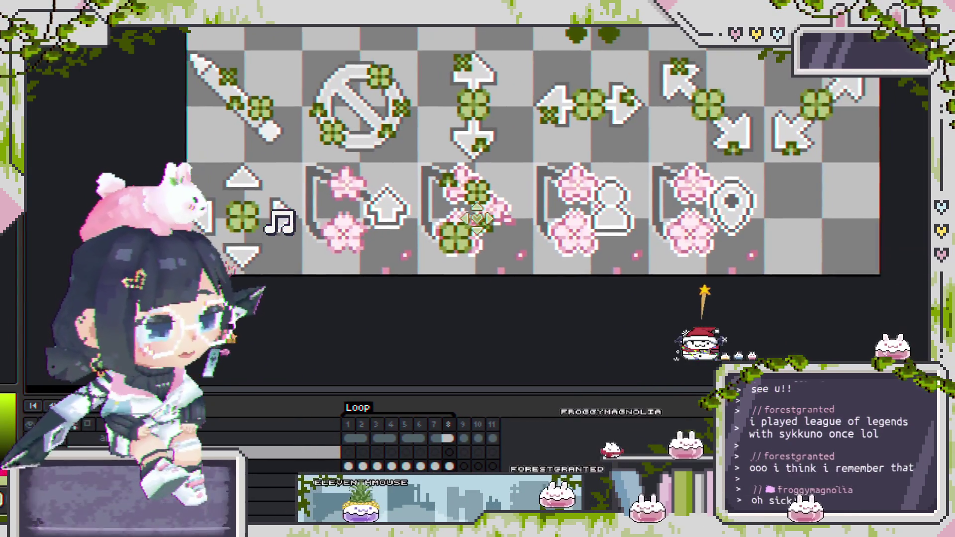
pyautogui.scroll(-2, 483, 189)
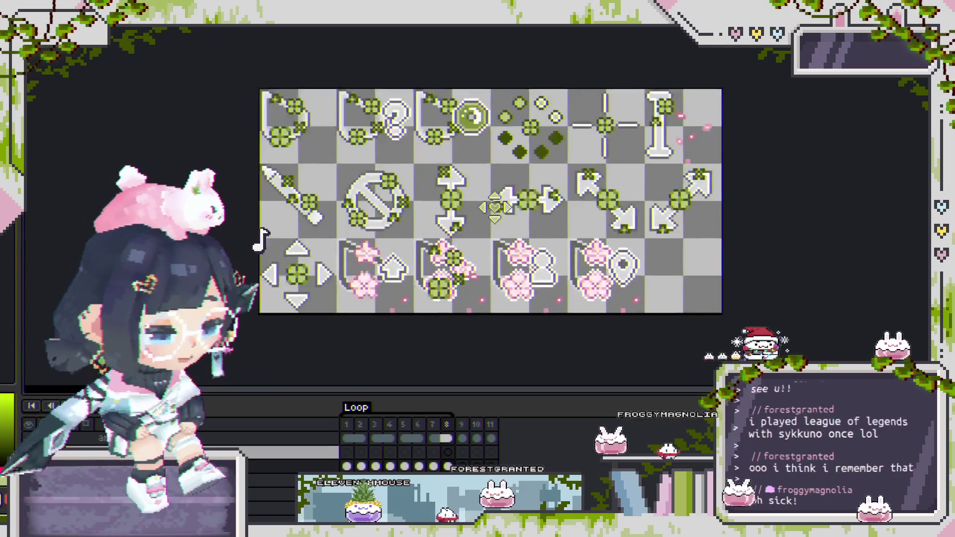
pyautogui.moveTo(490, 154); pyautogui.dragTo(544, 153)
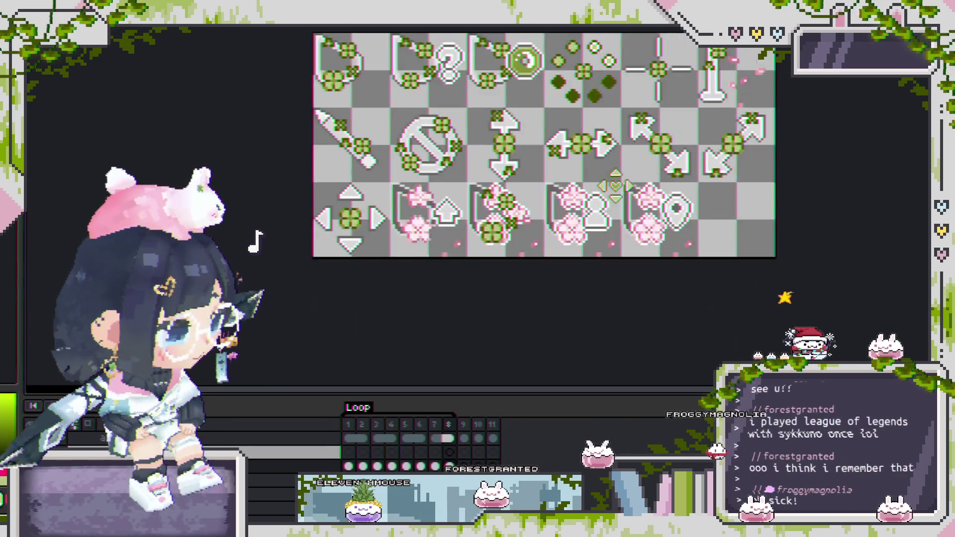
pyautogui.moveTo(616, 185); pyautogui.dragTo(589, 237)
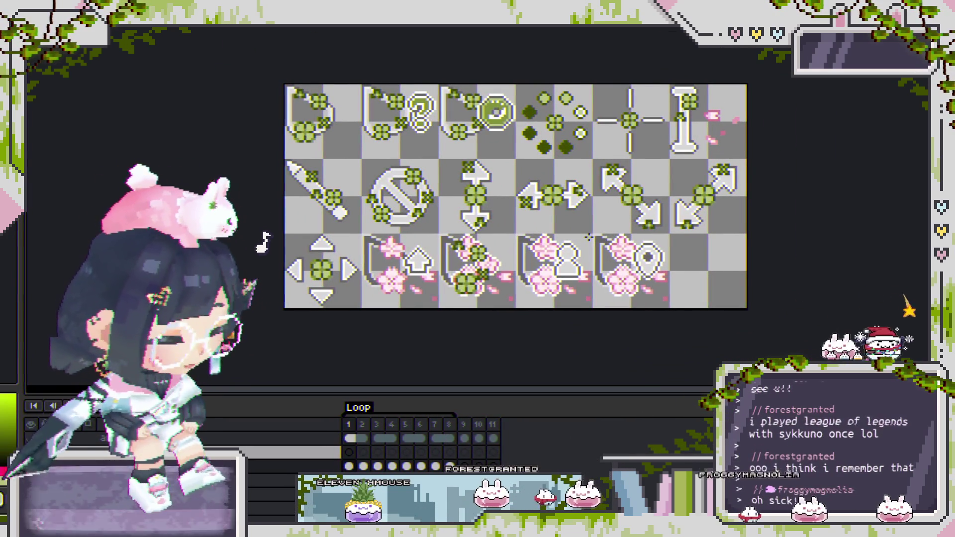
pyautogui.press('Right')
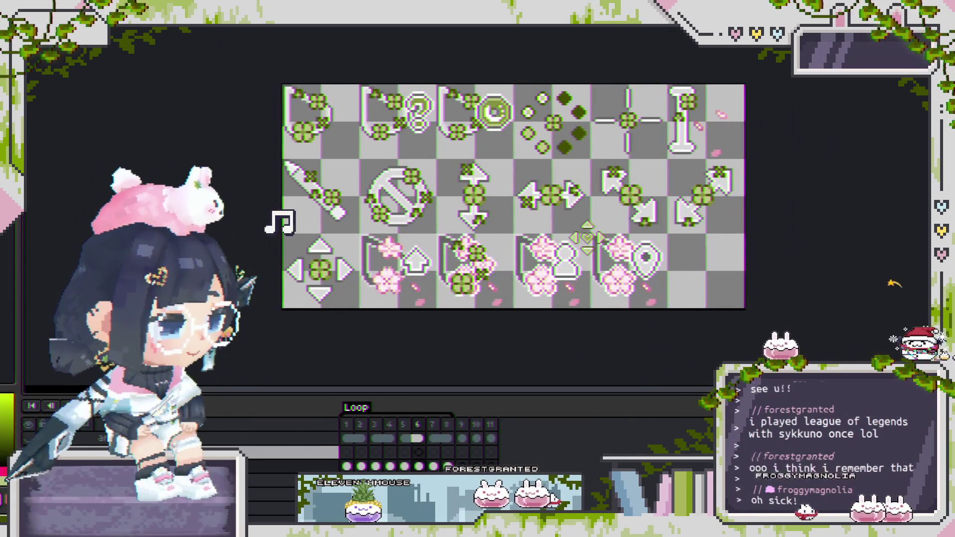
pyautogui.press('Right')
pyautogui.press('Right')
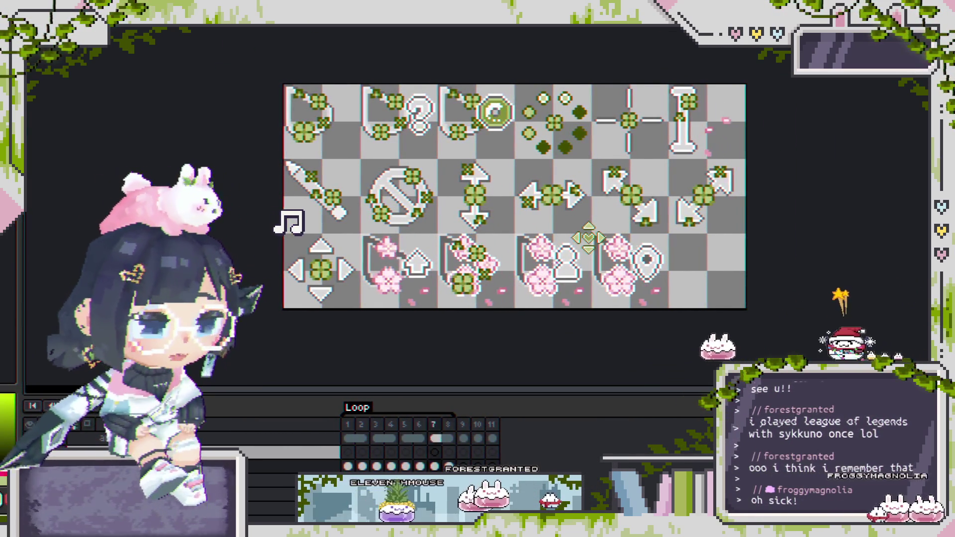
pyautogui.press('Home')
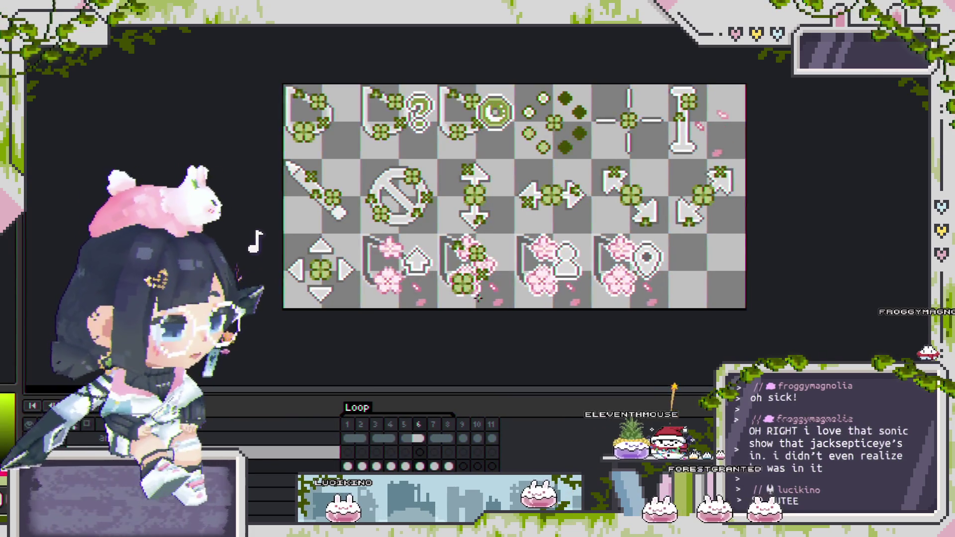
pyautogui.scroll(2, 444, 260)
pyautogui.scroll(1, 443, 259)
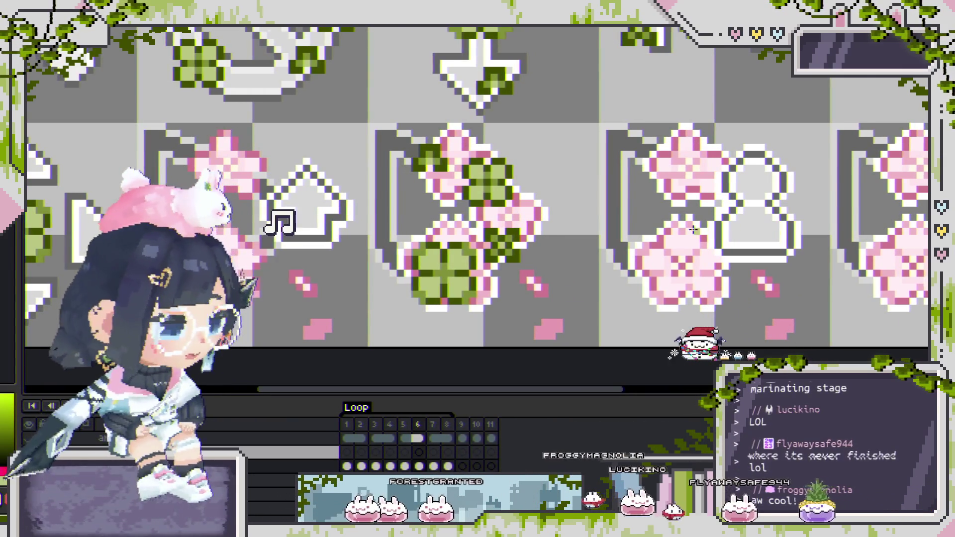
pyautogui.scroll(-2, 652, 226)
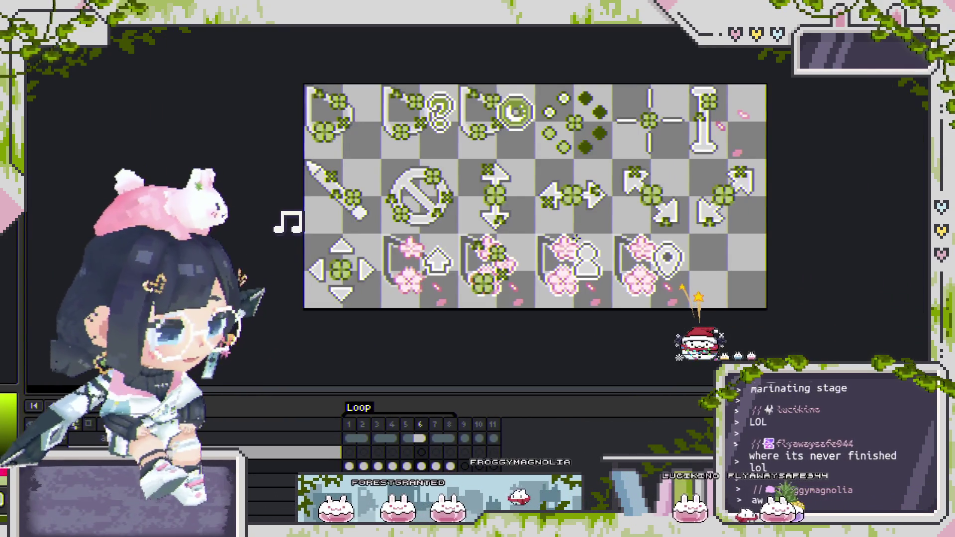
pyautogui.scroll(3, 592, 227)
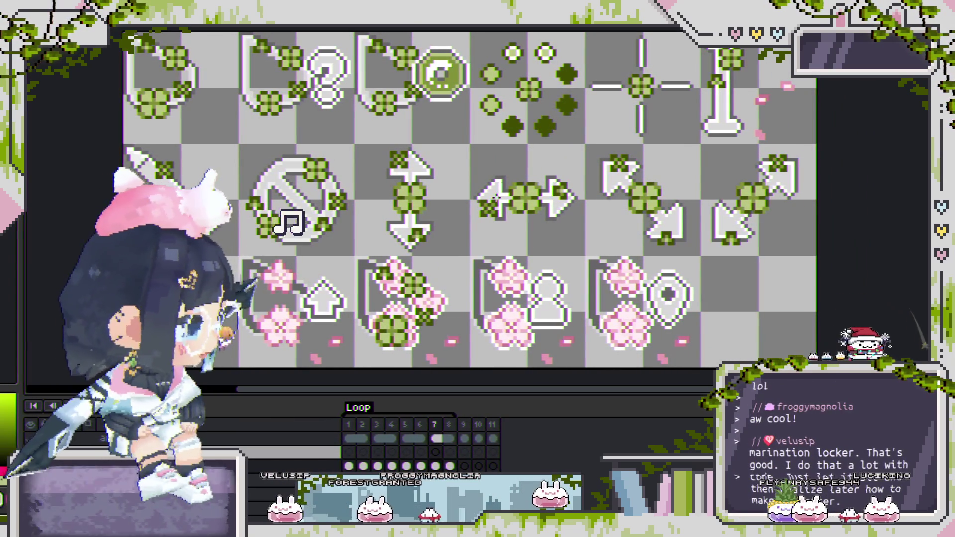
pyautogui.scroll(-1, 483, 272)
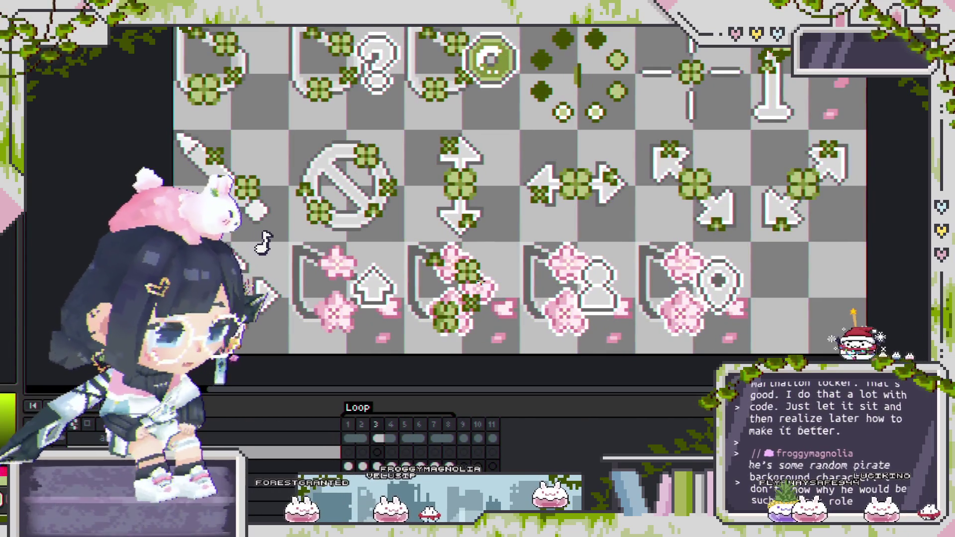
pyautogui.scroll(1, 375, 277)
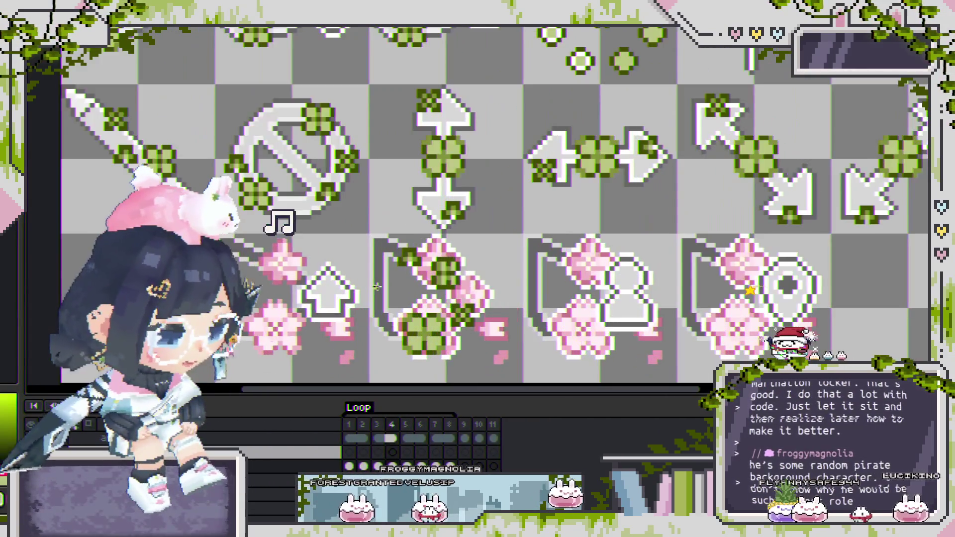
pyautogui.scroll(2, 430, 229)
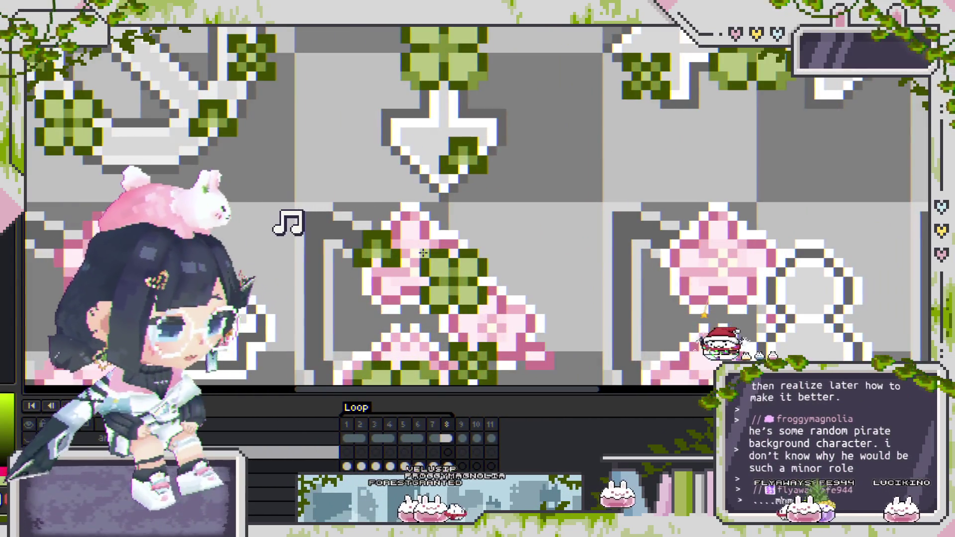
pyautogui.scroll(1, 423, 249)
pyautogui.scroll(-3, 422, 252)
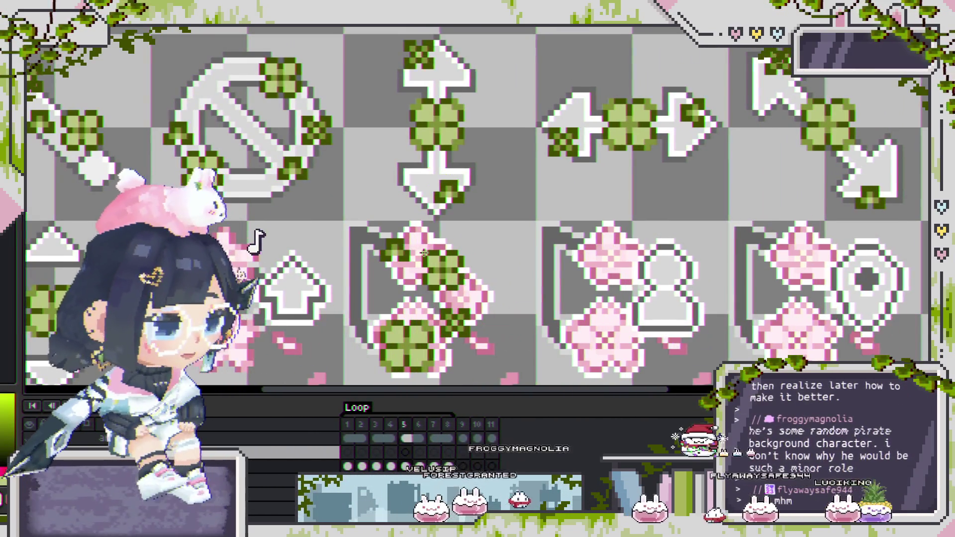
pyautogui.moveTo(451, 261); pyautogui.dragTo(501, 277)
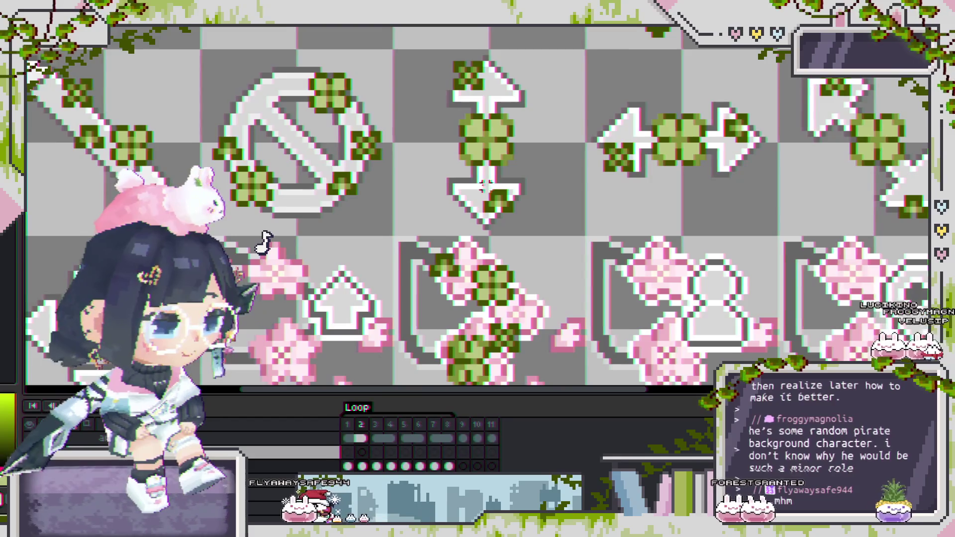
pyautogui.scroll(-2, 434, 214)
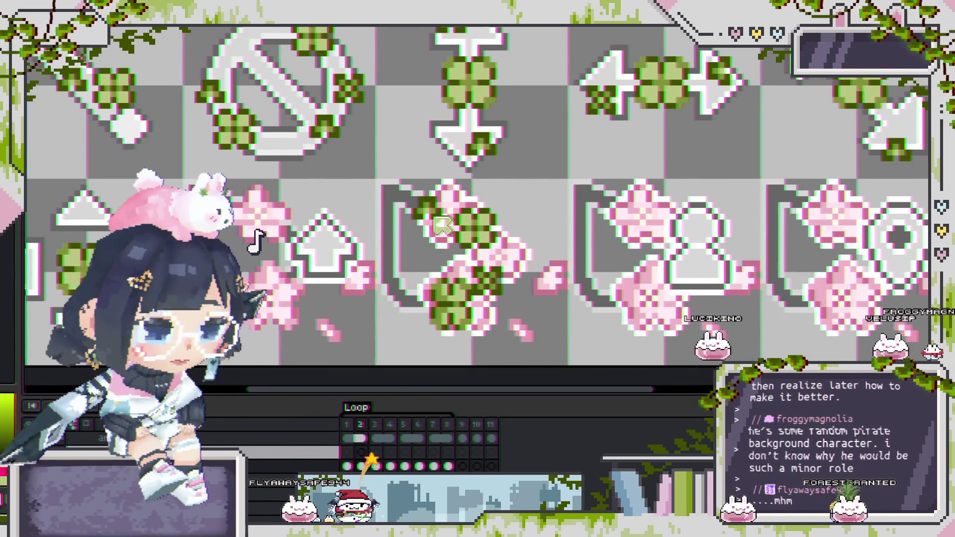
pyautogui.scroll(1, 442, 198)
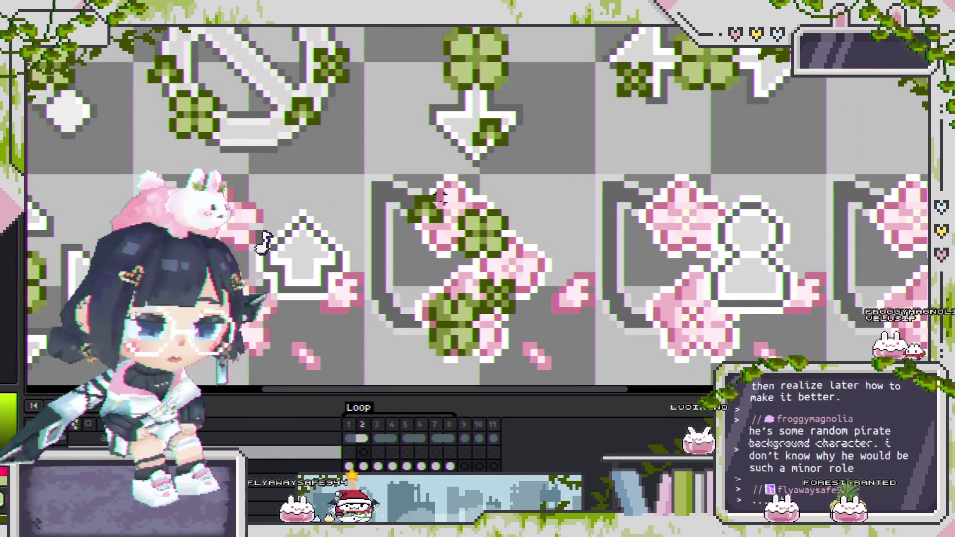
pyautogui.scroll(-2, 447, 277)
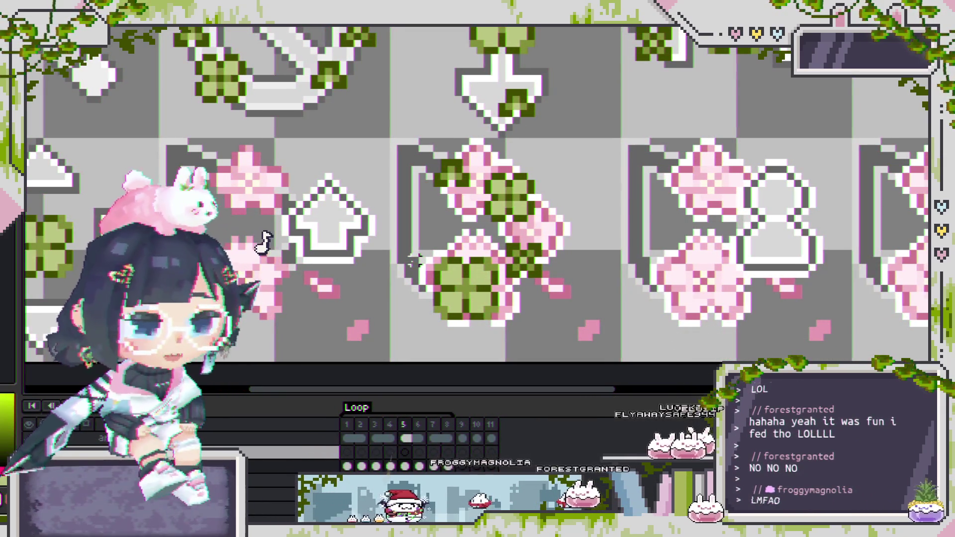
pyautogui.scroll(-1, 512, 267)
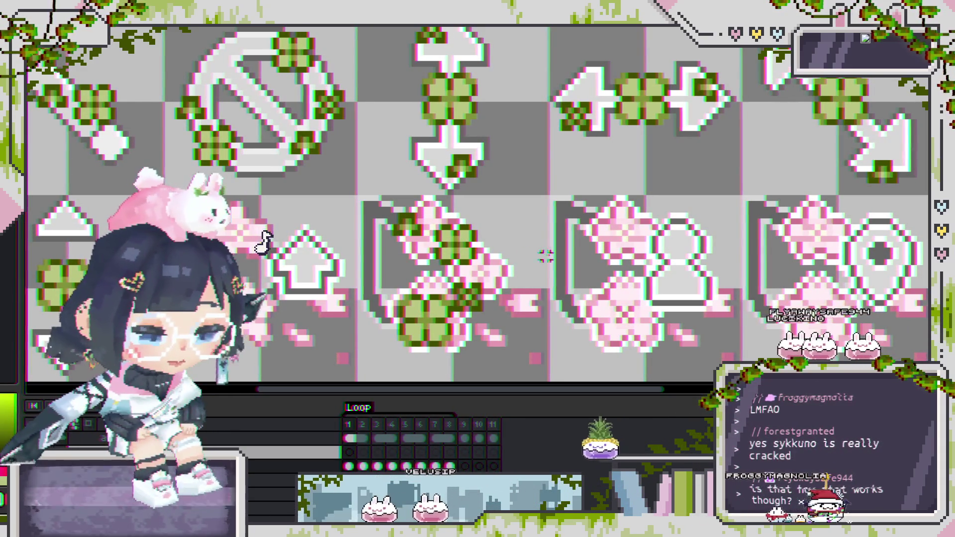
pyautogui.scroll(-2, 522, 207)
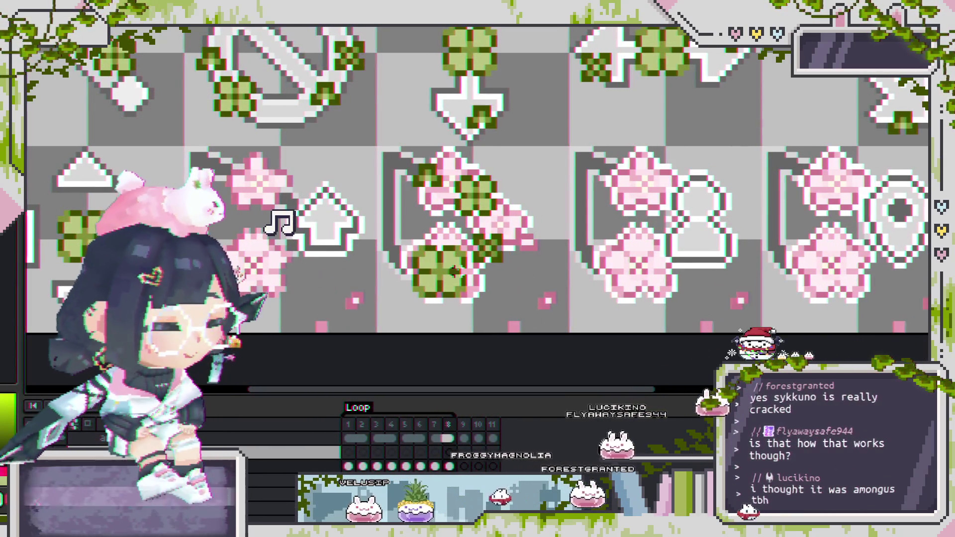
pyautogui.scroll(3, 481, 192)
pyautogui.scroll(-1, 481, 191)
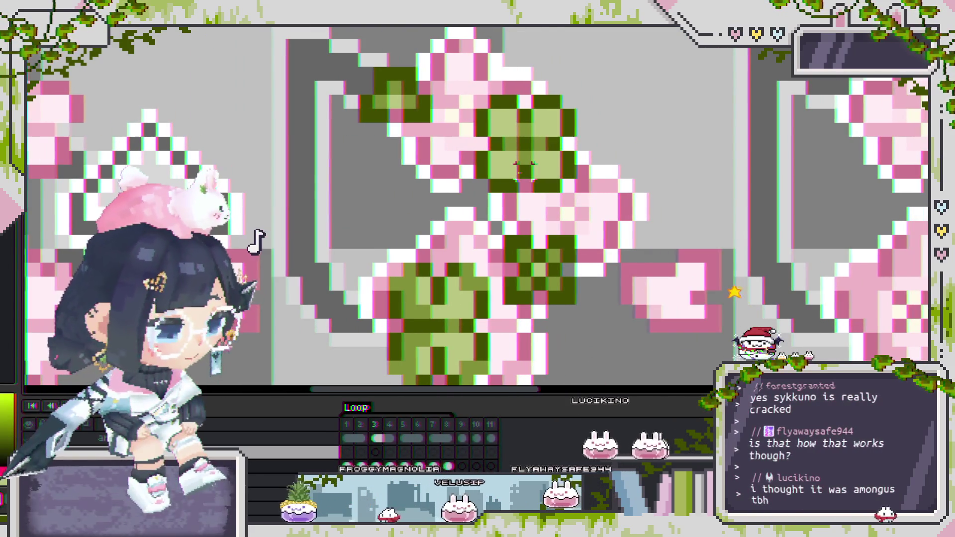
pyautogui.moveTo(453, 89); pyautogui.dragTo(572, 163)
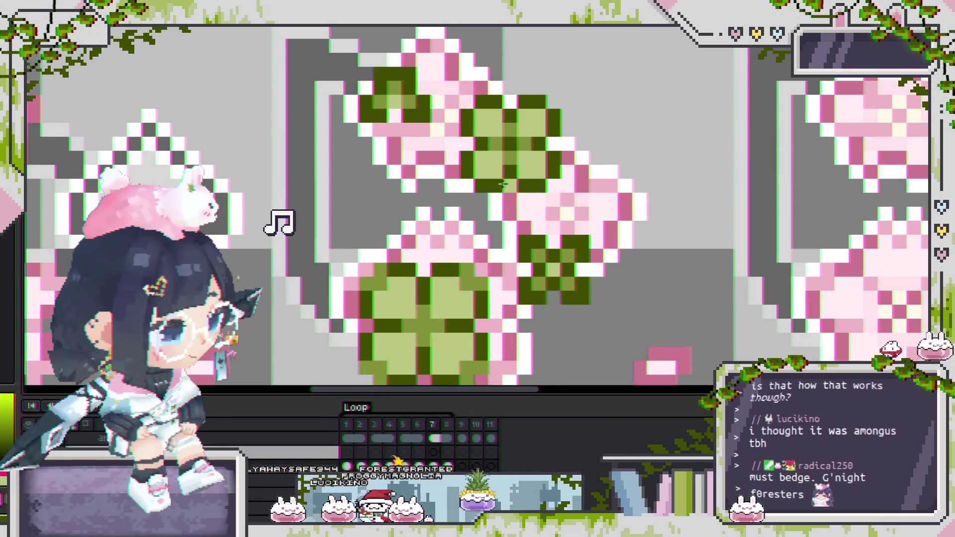
pyautogui.scroll(-3, 504, 244)
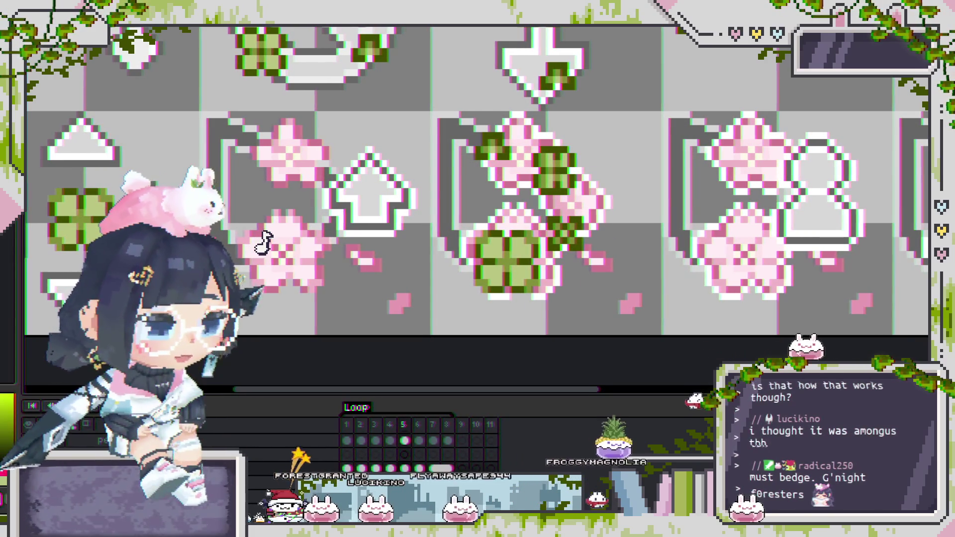
pyautogui.hotkey('ctrl', 'z')
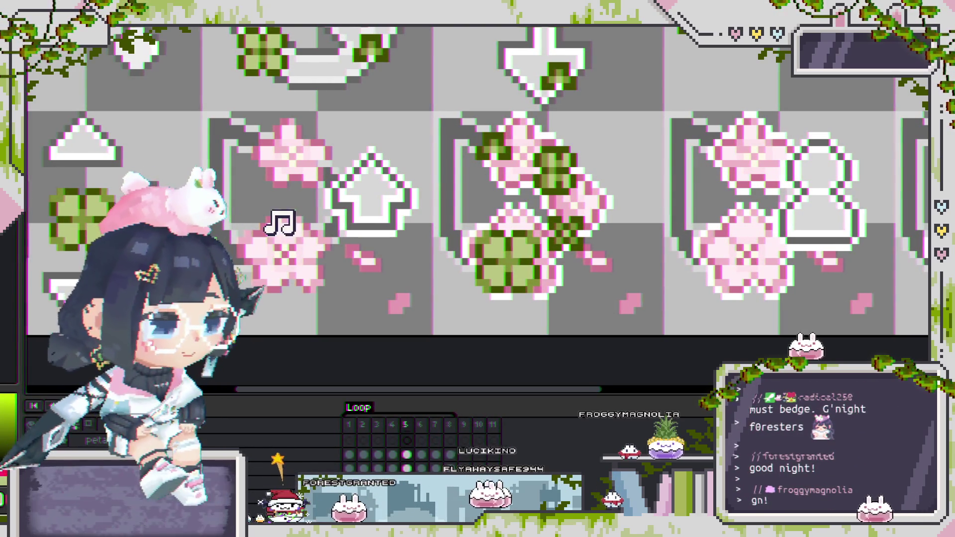
# Step: Pick the clover layer and the small clover on the middle pouch icon
pyautogui.scroll(-1, 258, 241)
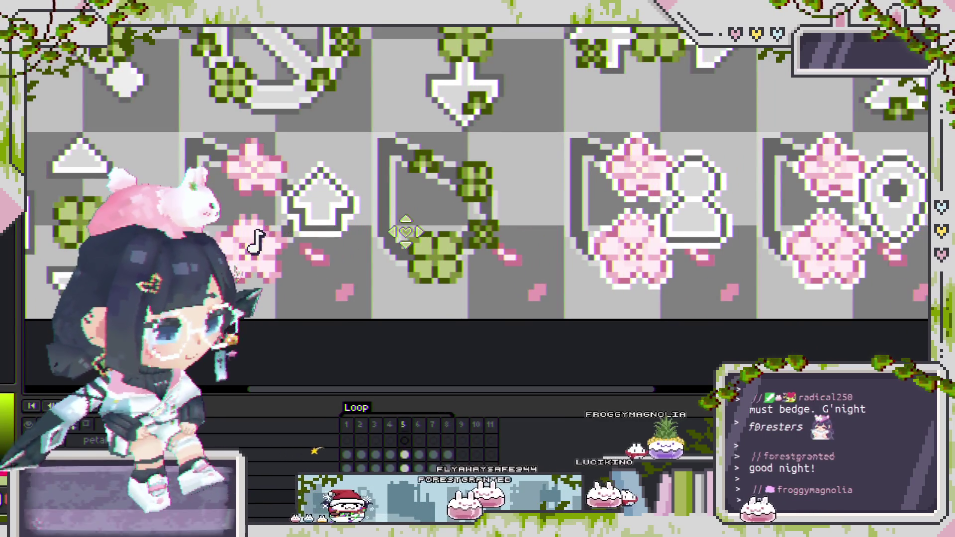
pyautogui.scroll(5, 500, 235)
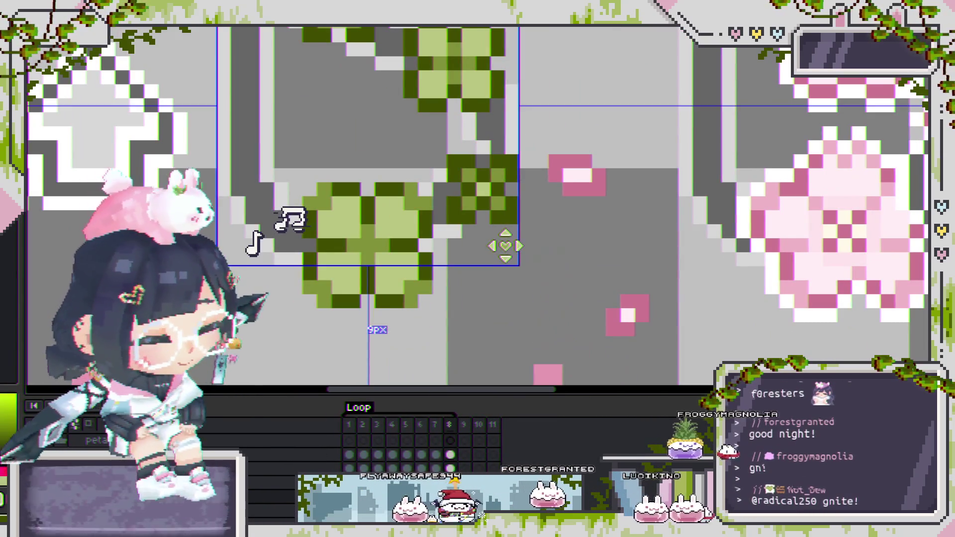
pyautogui.click(487, 185)
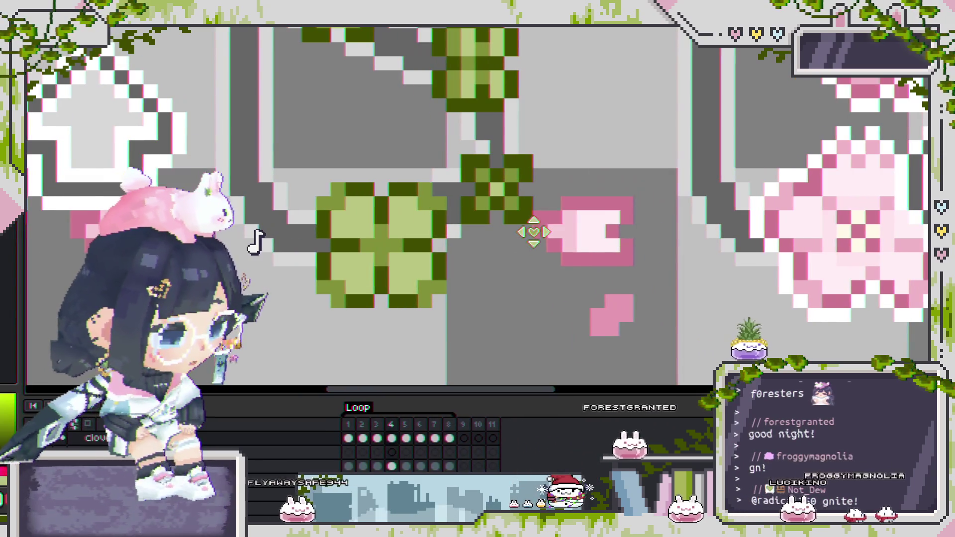
pyautogui.click(493, 193)
pyautogui.scroll(-3, 600, 249)
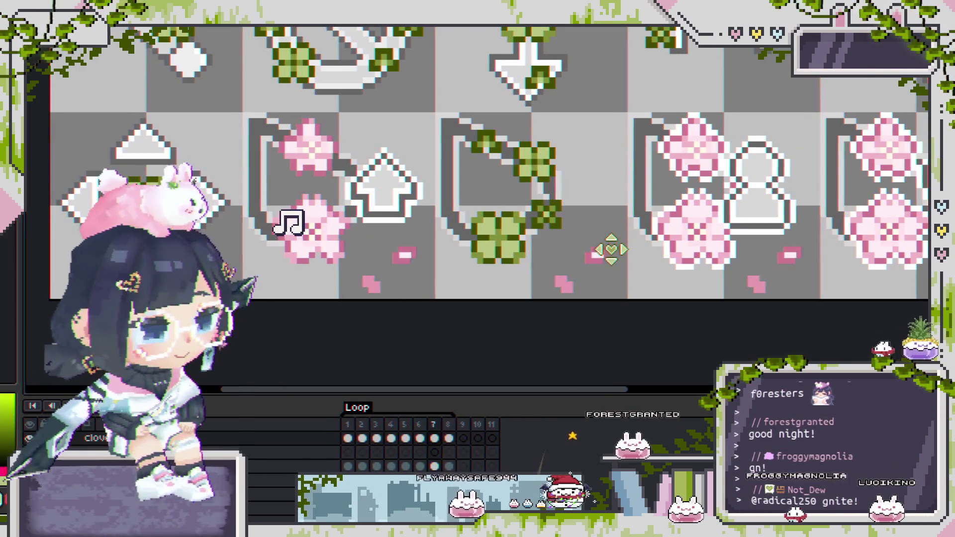
pyautogui.scroll(-3, 613, 249)
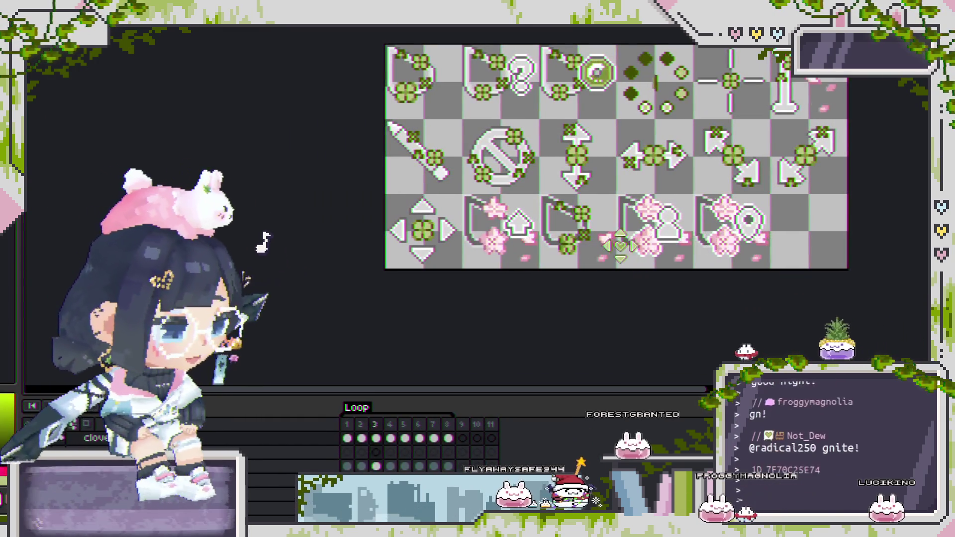
pyautogui.scroll(3, 605, 246)
pyautogui.hscroll(2, 606, 245)
pyautogui.scroll(2, 605, 245)
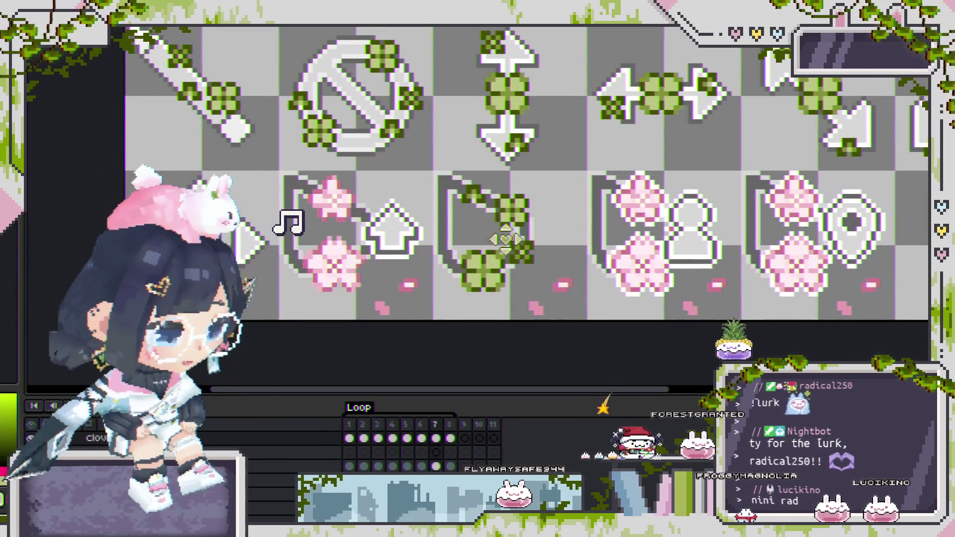
pyautogui.scroll(3, 455, 198)
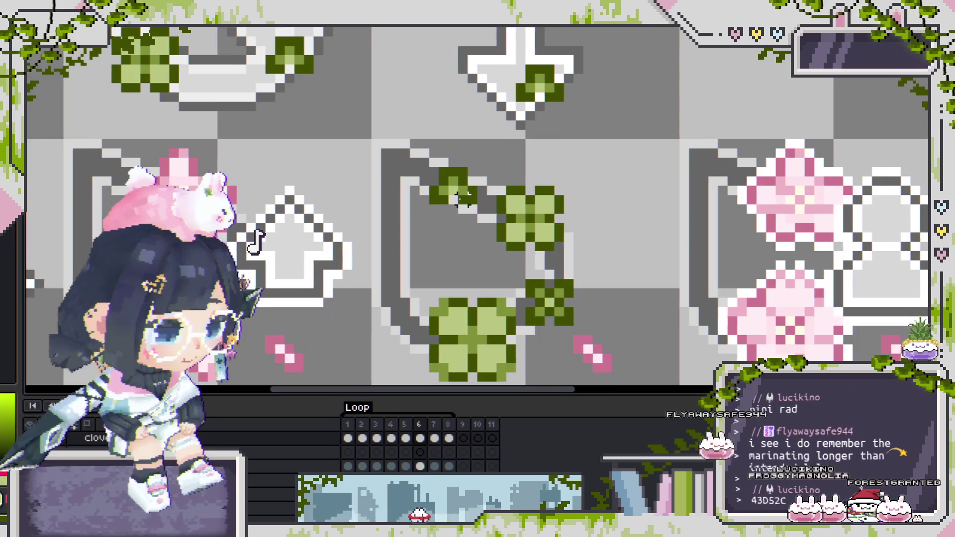
pyautogui.scroll(-2, 513, 232)
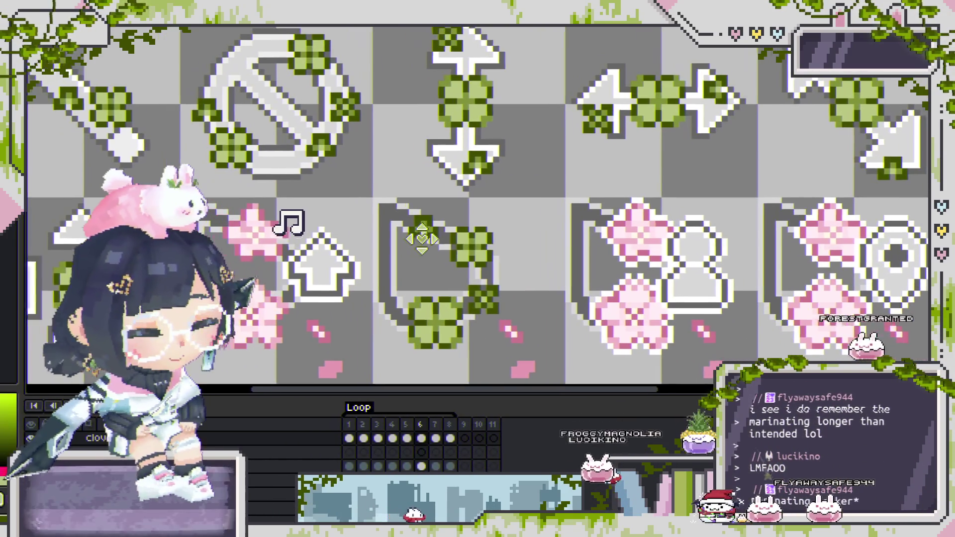
# Step: Marquee the clover area and shift the small top-left clover one pixel left
pyautogui.moveTo(415, 215); pyautogui.dragTo(505, 348)
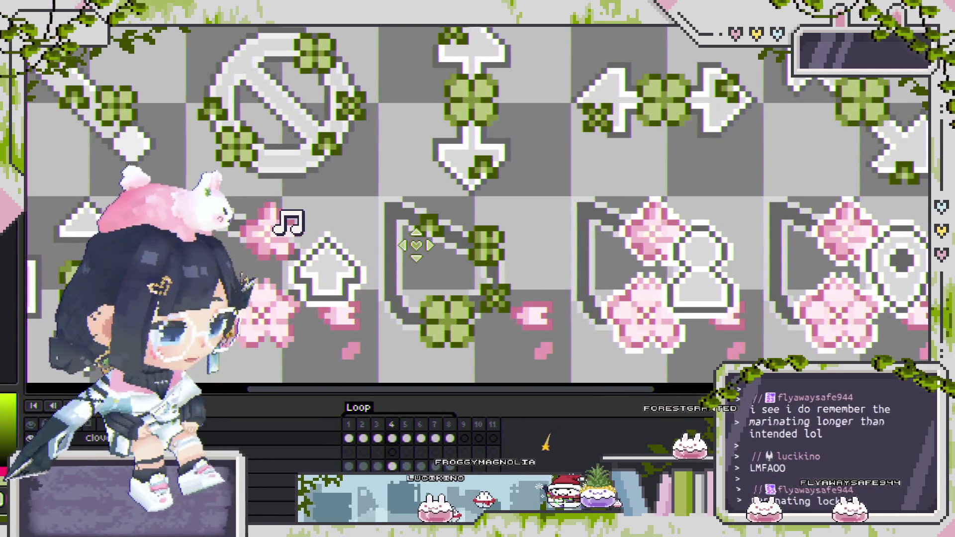
pyautogui.scroll(3, 418, 224)
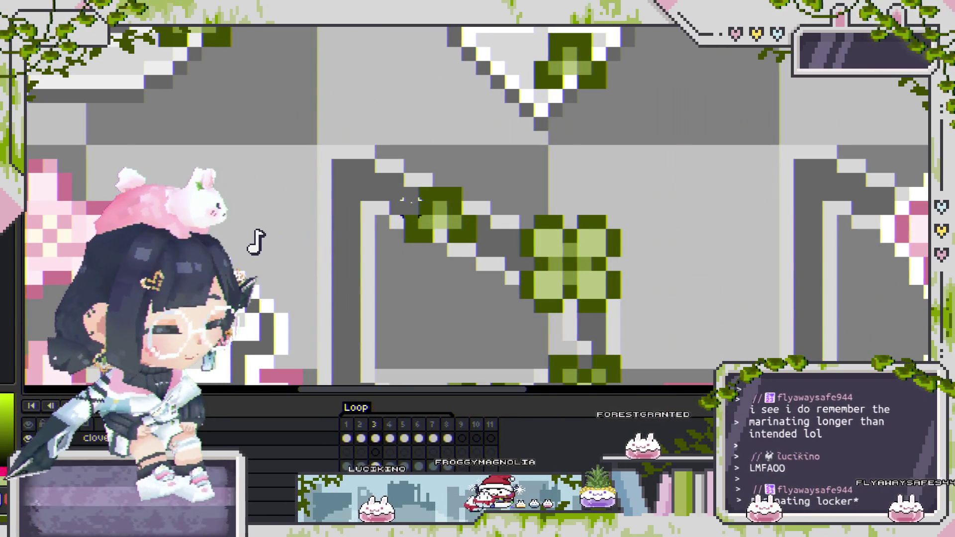
pyautogui.press('Left')
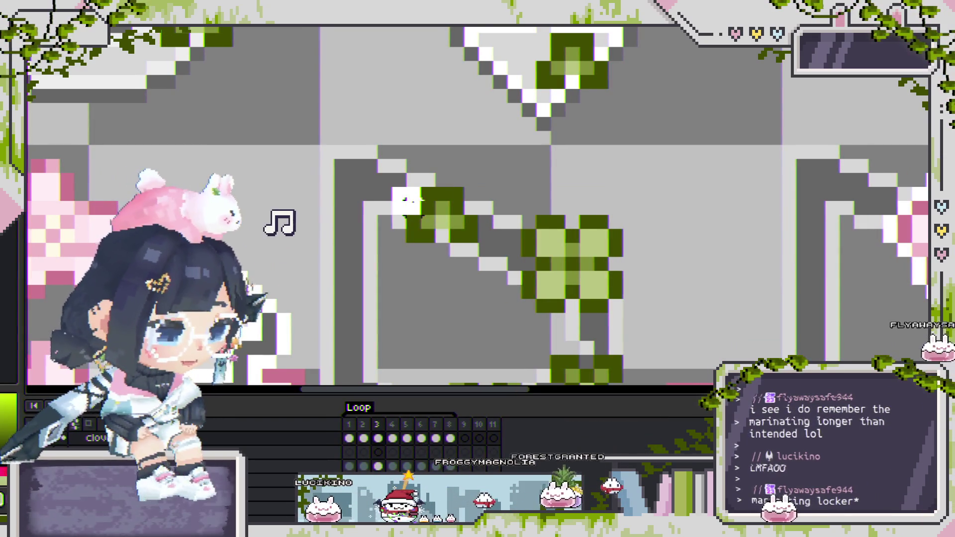
pyautogui.hotkey('ctrl', 'z')
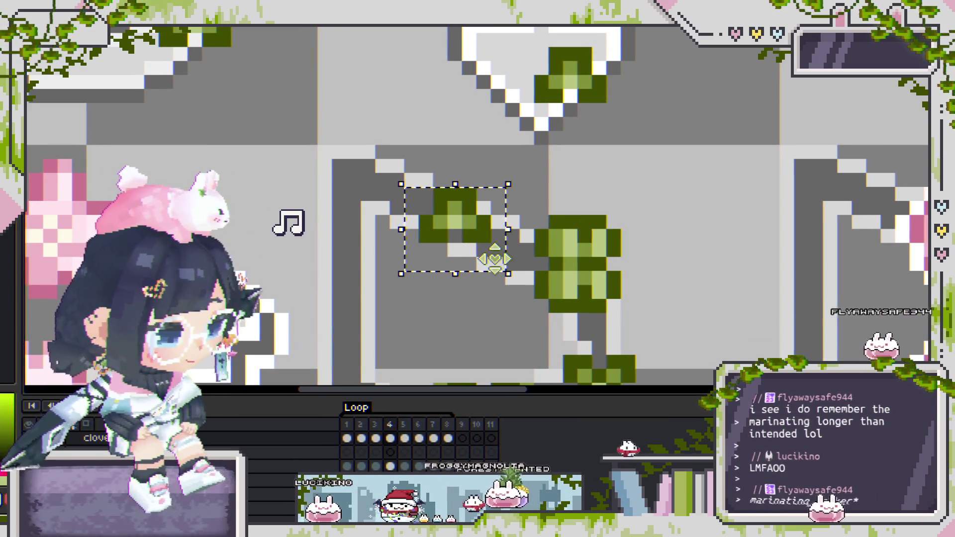
pyautogui.moveTo(495, 259); pyautogui.dragTo(483, 257)
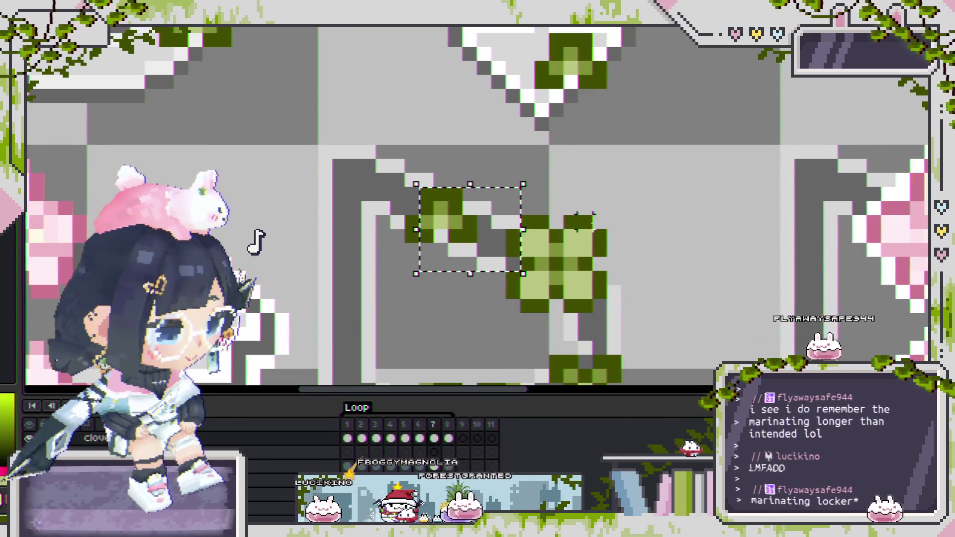
pyautogui.scroll(-4, 578, 221)
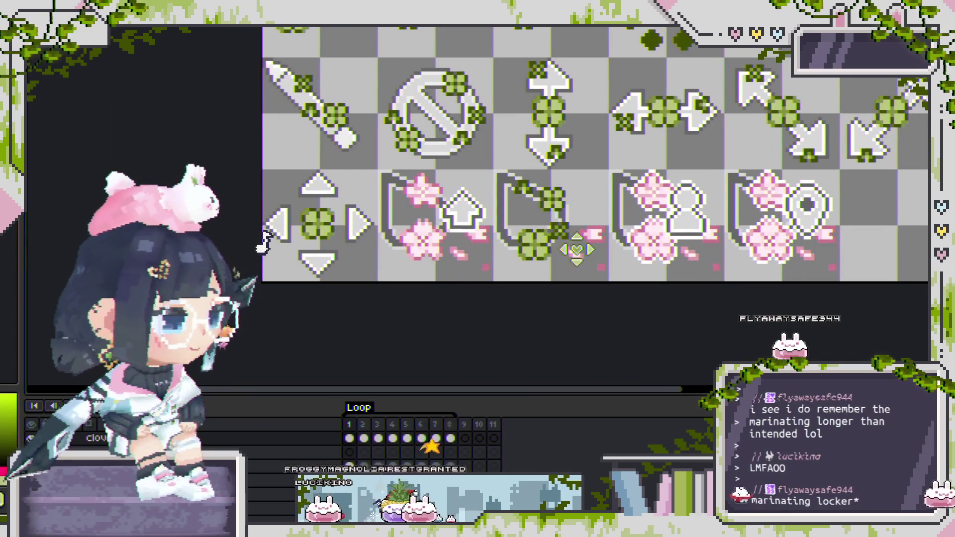
pyautogui.scroll(-2, 579, 226)
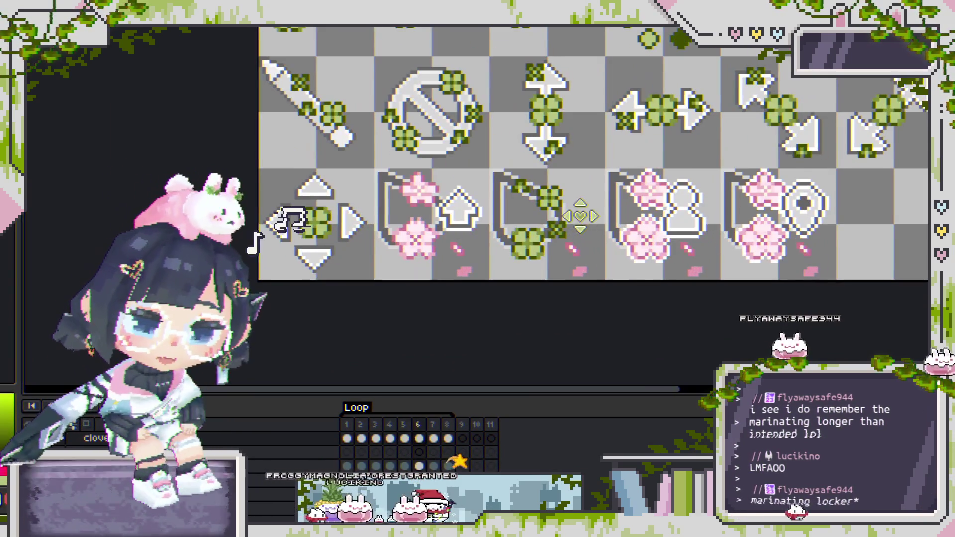
pyautogui.moveTo(580, 216); pyautogui.dragTo(532, 247)
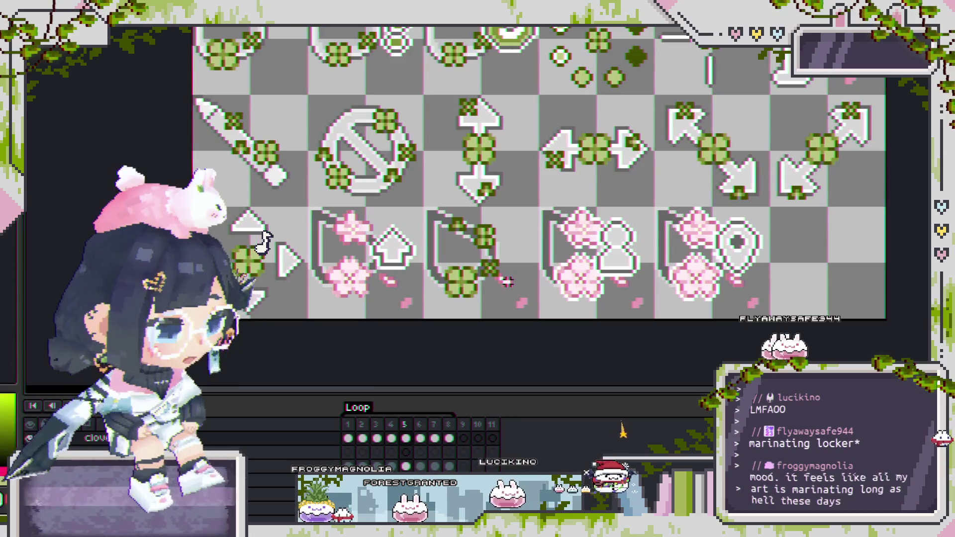
pyautogui.scroll(2, 507, 291)
pyautogui.scroll(-4, 505, 287)
pyautogui.scroll(4, 504, 282)
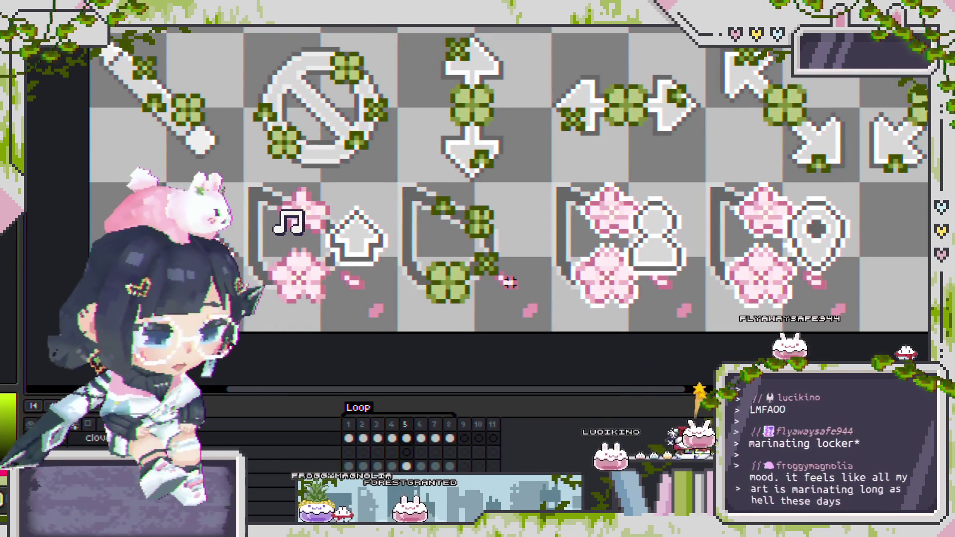
pyautogui.scroll(1, 510, 282)
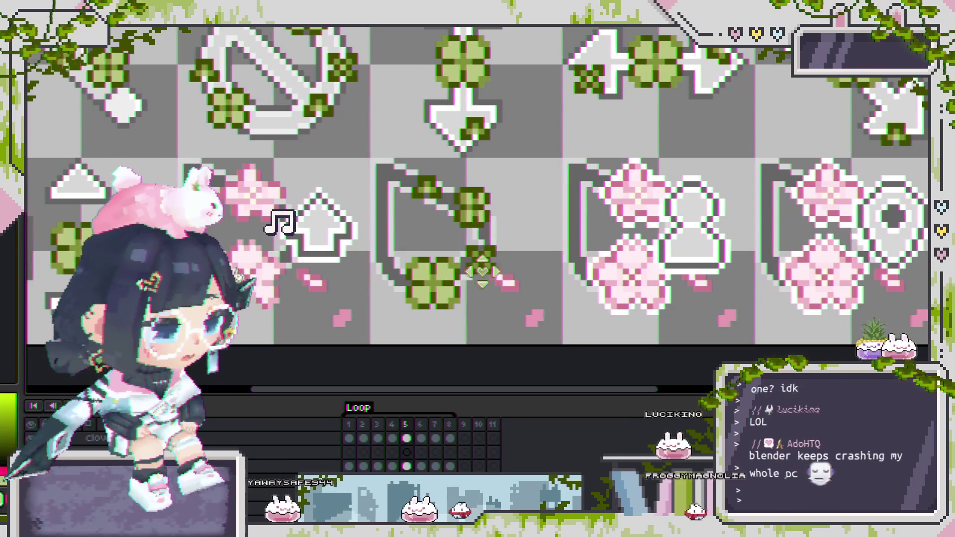
# Step: Add a new layer to the sprite with Shift+N, giving it a cel on frame 5
pyautogui.scroll(4, 280, 223)
pyautogui.scroll(-2, 269, 229)
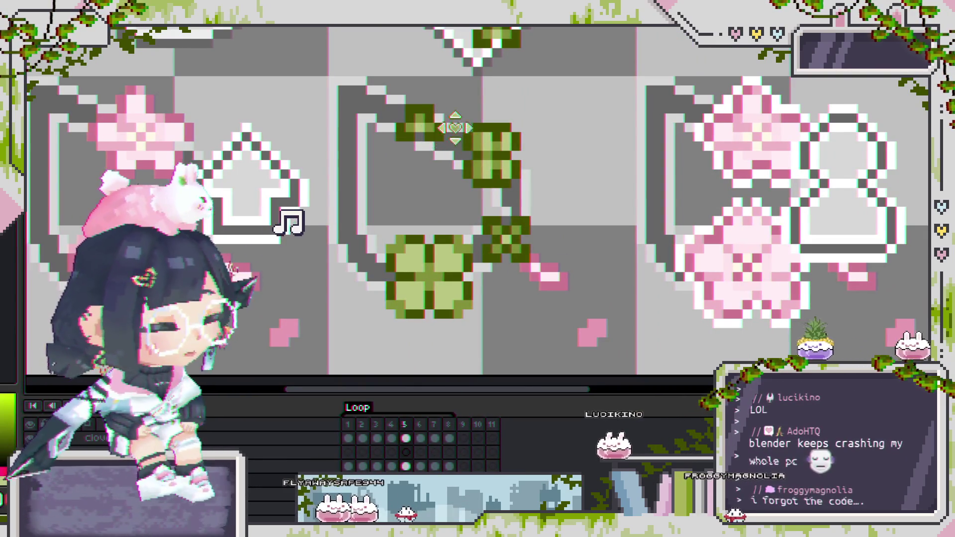
pyautogui.scroll(2, 511, 242)
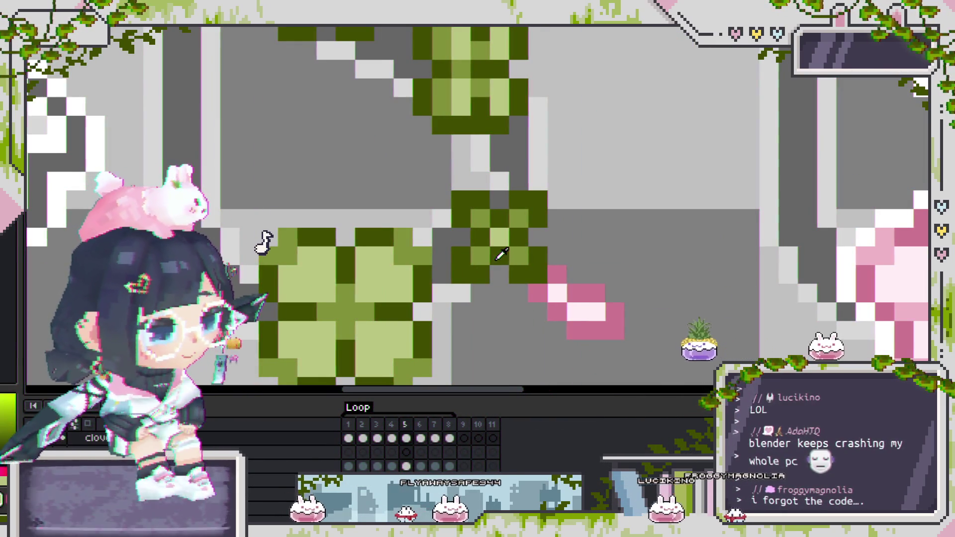
pyautogui.scroll(-3, 522, 315)
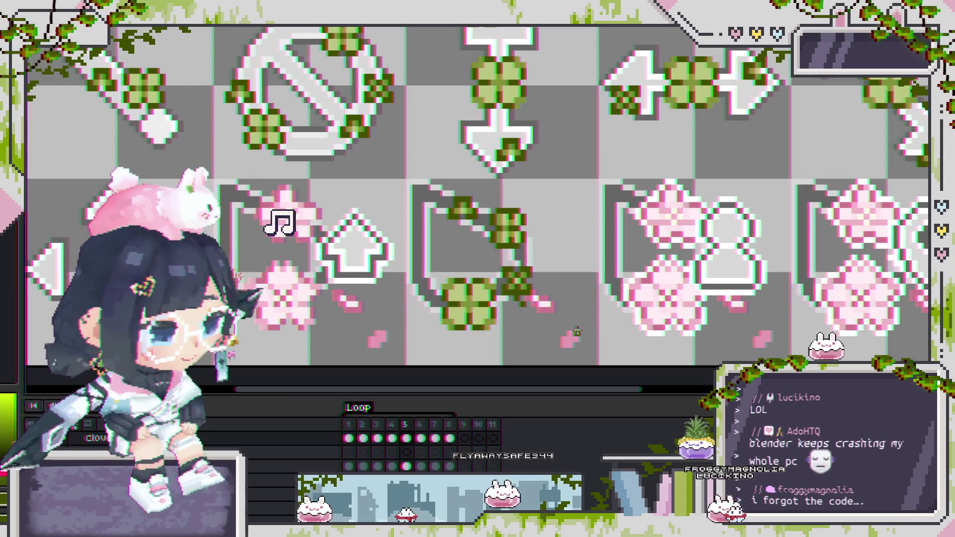
pyautogui.scroll(1, 546, 258)
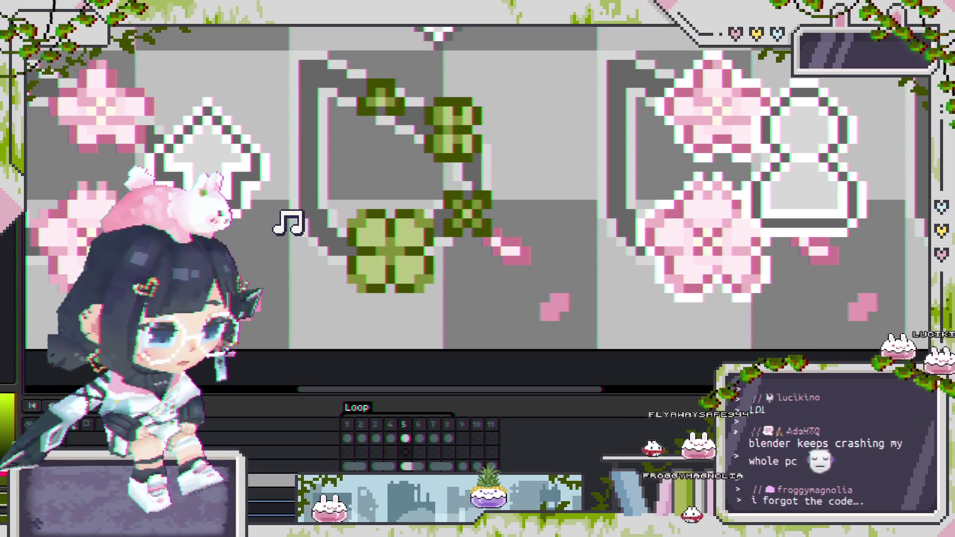
pyautogui.hotkey('shift', 'n')
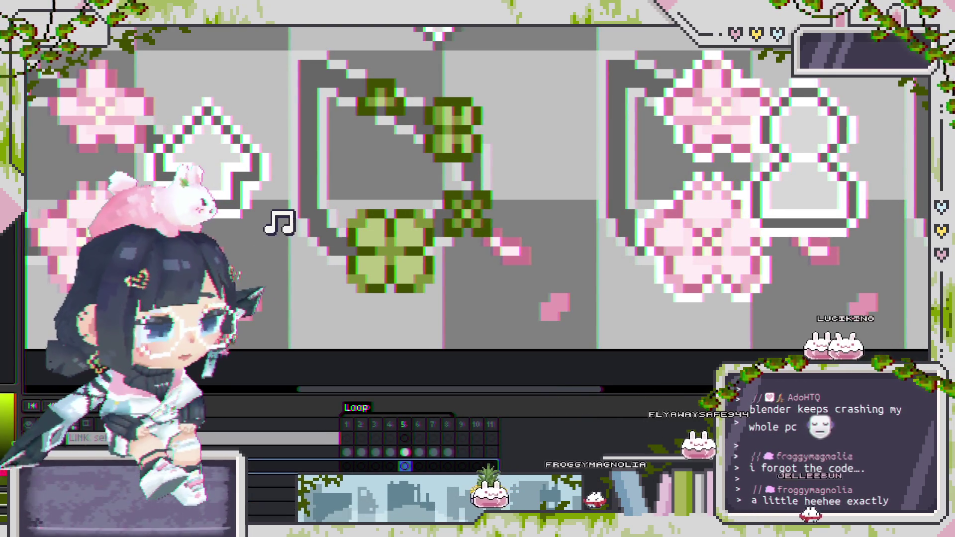
pyautogui.scroll(2, 407, 204)
pyautogui.scroll(-3, 392, 210)
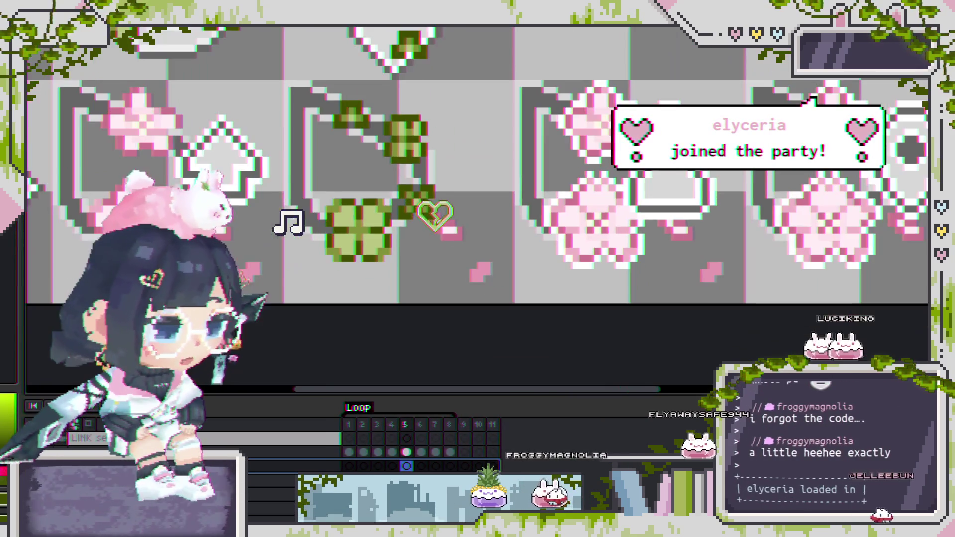
pyautogui.scroll(1, 431, 258)
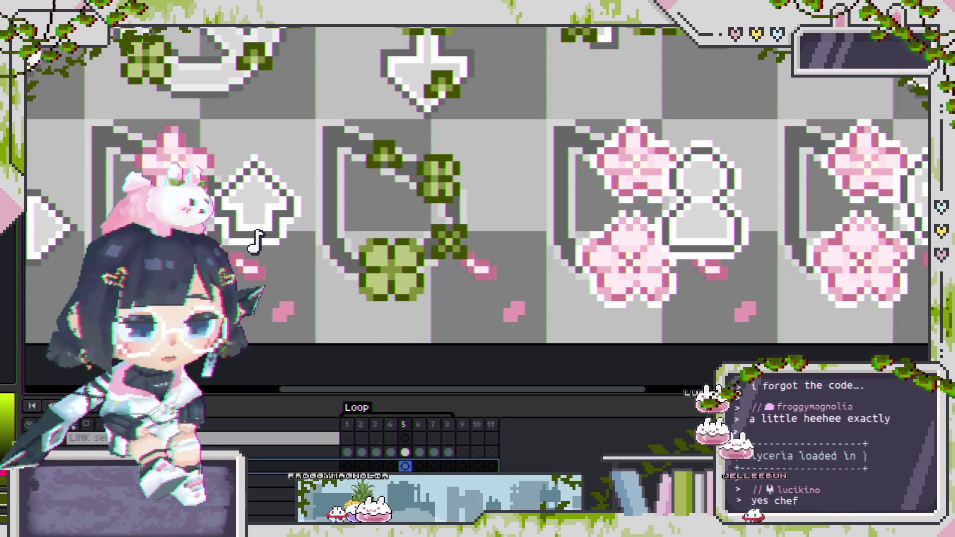
# Step: Go to frame 1 and zoom in on the new small clover beside the clover icon
pyautogui.moveTo(536, 187); pyautogui.dragTo(521, 186)
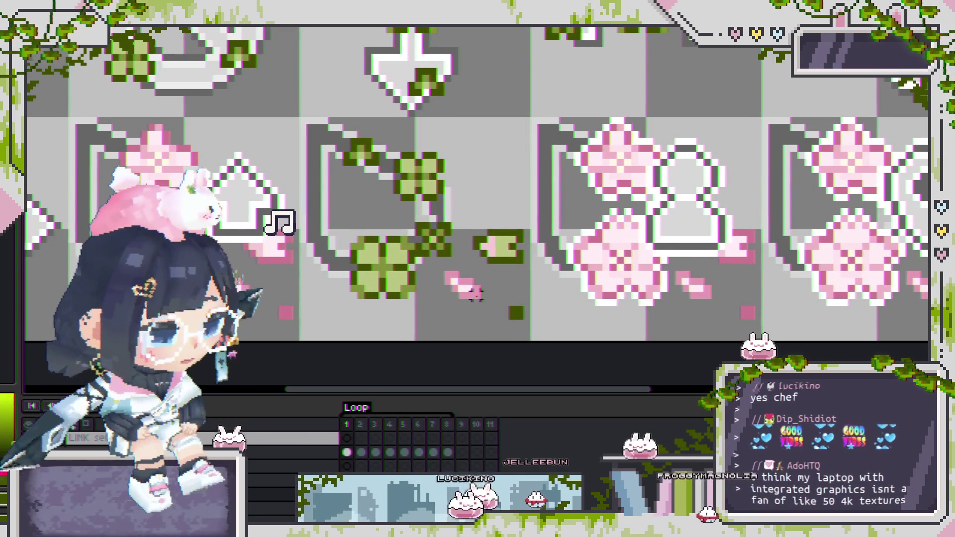
pyautogui.scroll(1, 494, 229)
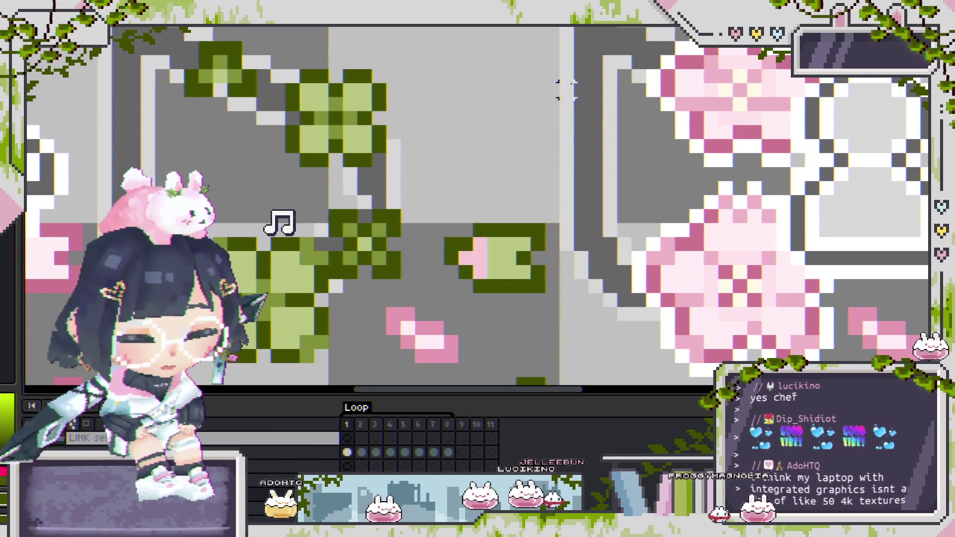
pyautogui.moveTo(522, 271); pyautogui.dragTo(525, 229)
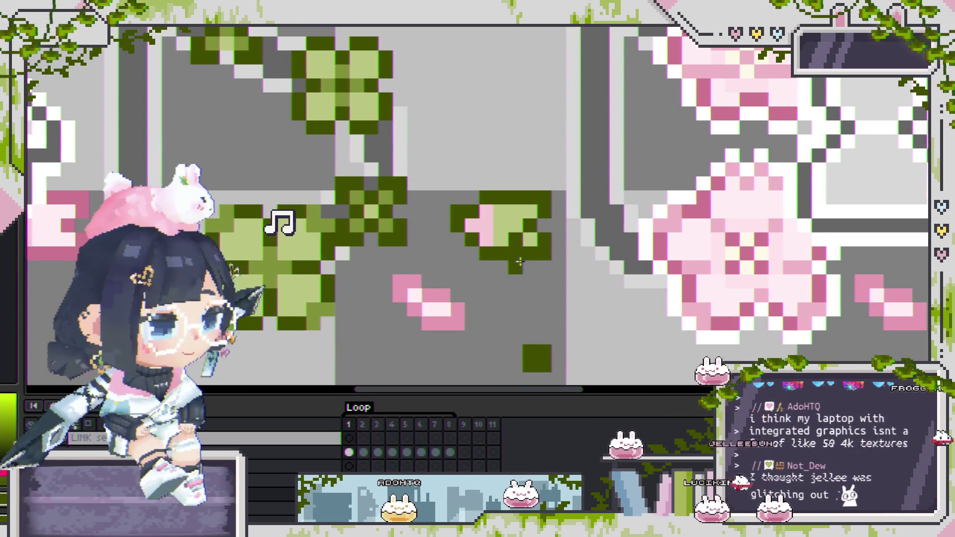
pyautogui.scroll(-2, 514, 244)
pyautogui.scroll(-1, 511, 267)
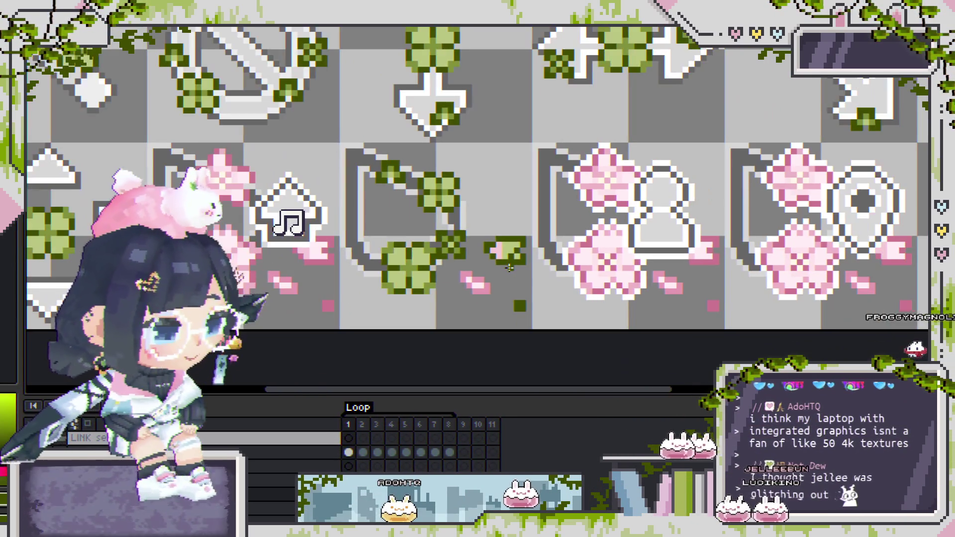
pyautogui.scroll(2, 509, 267)
pyautogui.scroll(1, 497, 248)
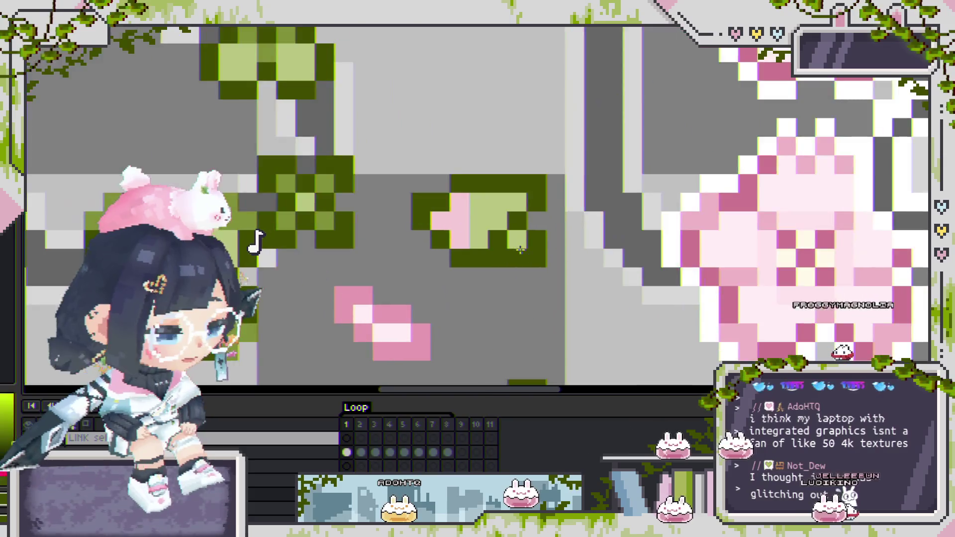
pyautogui.scroll(-1, 448, 224)
pyautogui.scroll(-1, 337, 197)
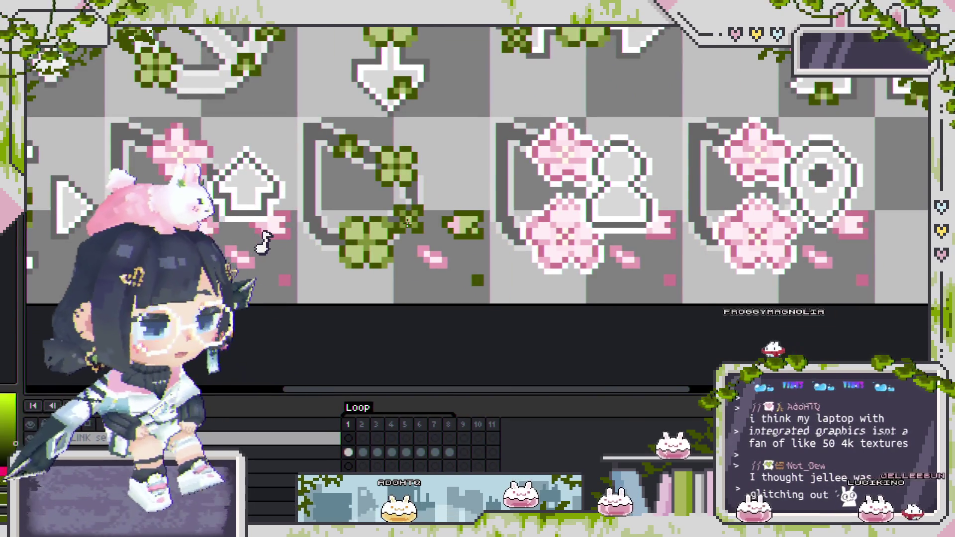
pyautogui.scroll(2, 471, 226)
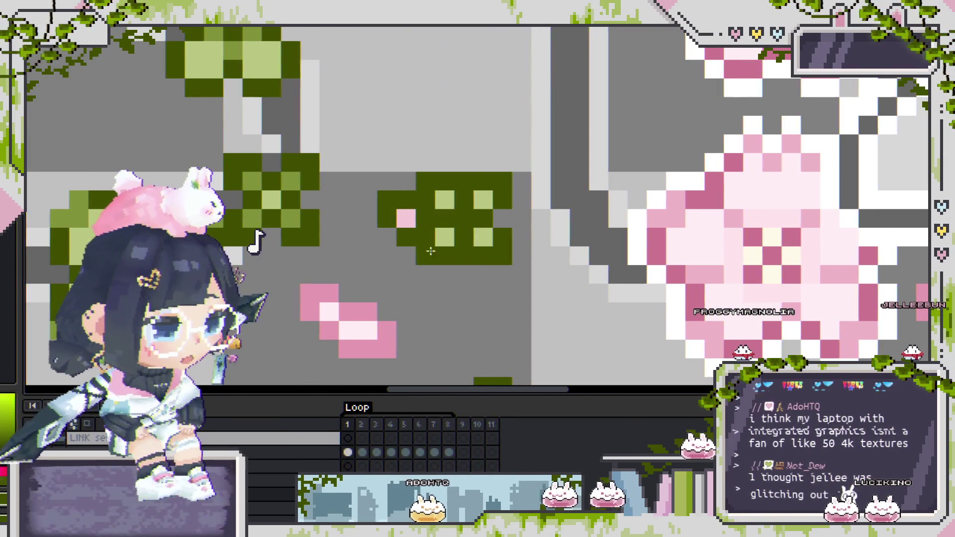
pyautogui.scroll(-1, 394, 216)
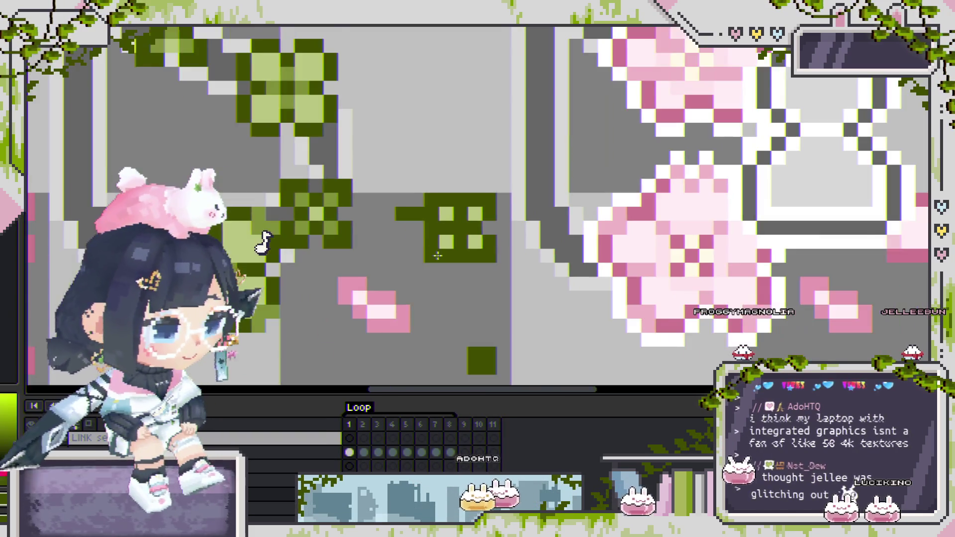
pyautogui.scroll(2, 414, 238)
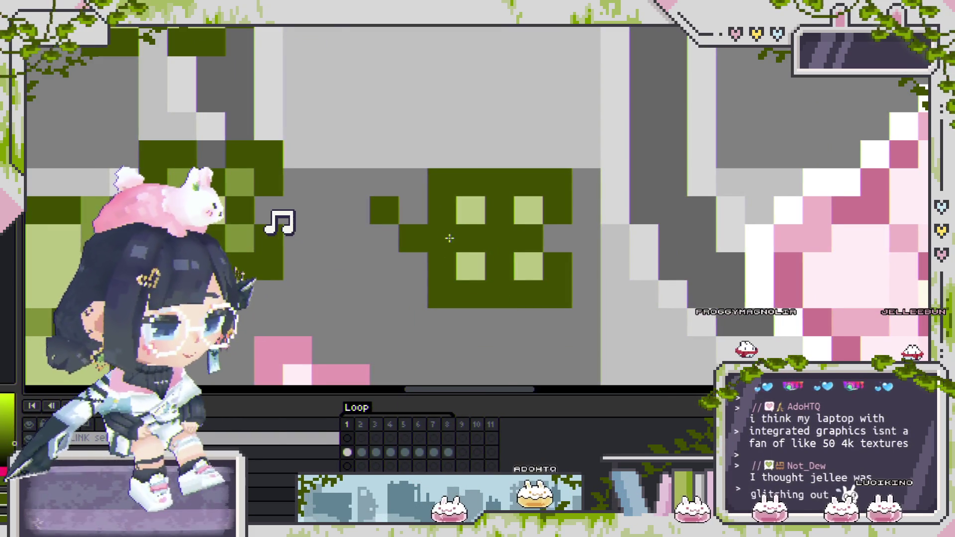
pyautogui.scroll(-2, 464, 240)
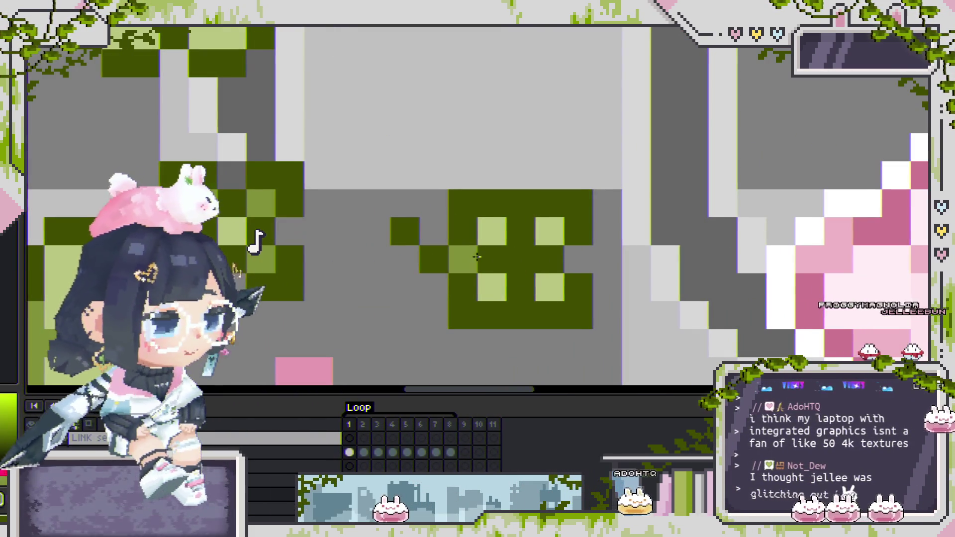
# Step: Shade the small clover's middle row, bottom-middle and right-edge pixels mid-green
pyautogui.moveTo(478, 253); pyautogui.dragTo(550, 259)
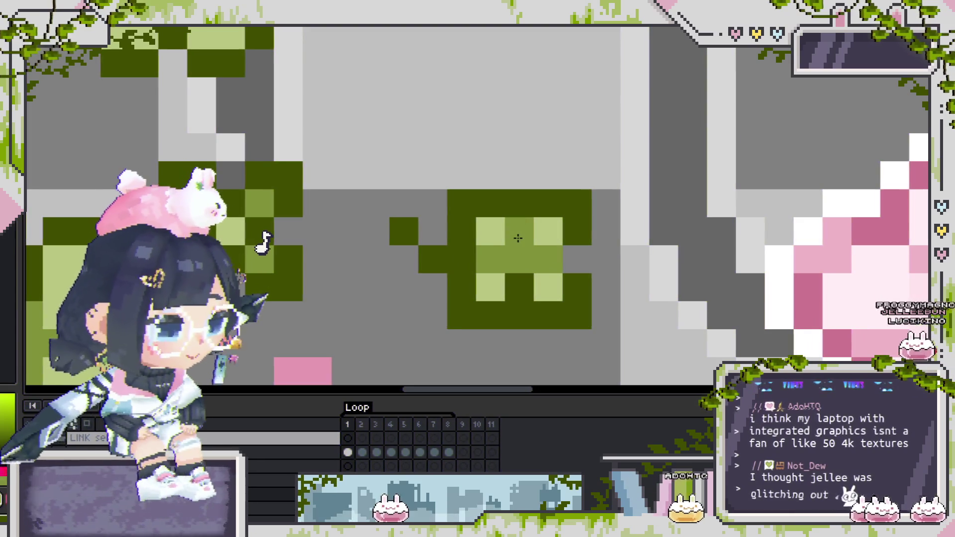
pyautogui.click(519, 276)
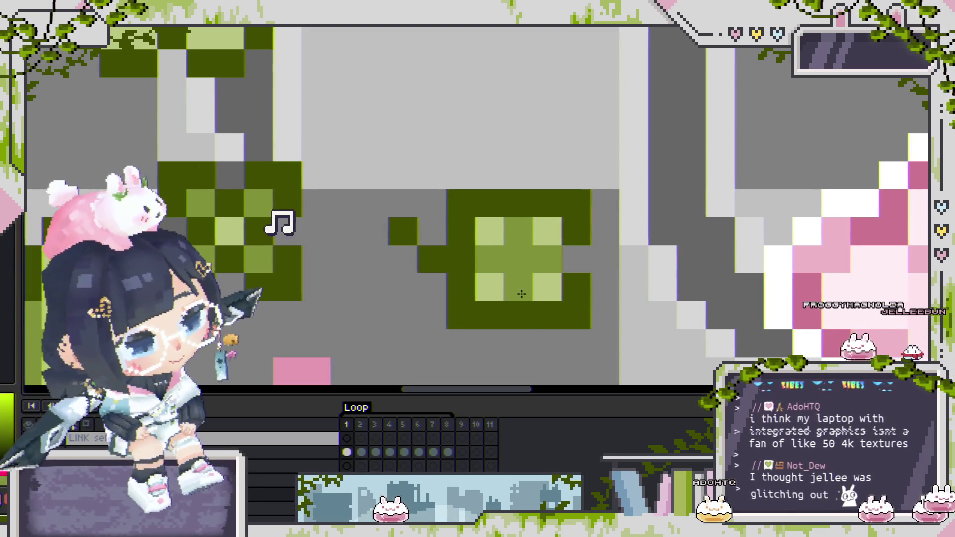
pyautogui.click(537, 318)
pyautogui.click(582, 283)
pyautogui.click(577, 314)
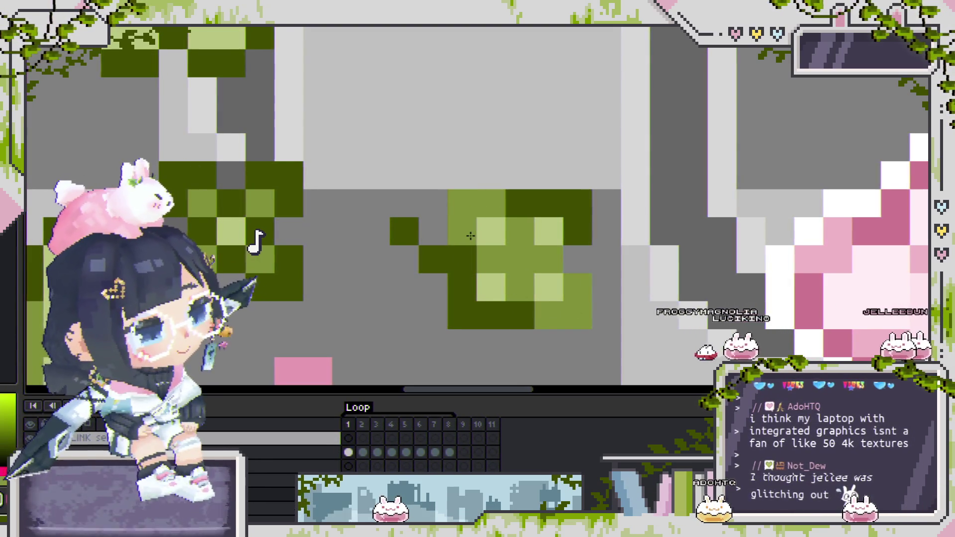
pyautogui.scroll(-3, 547, 282)
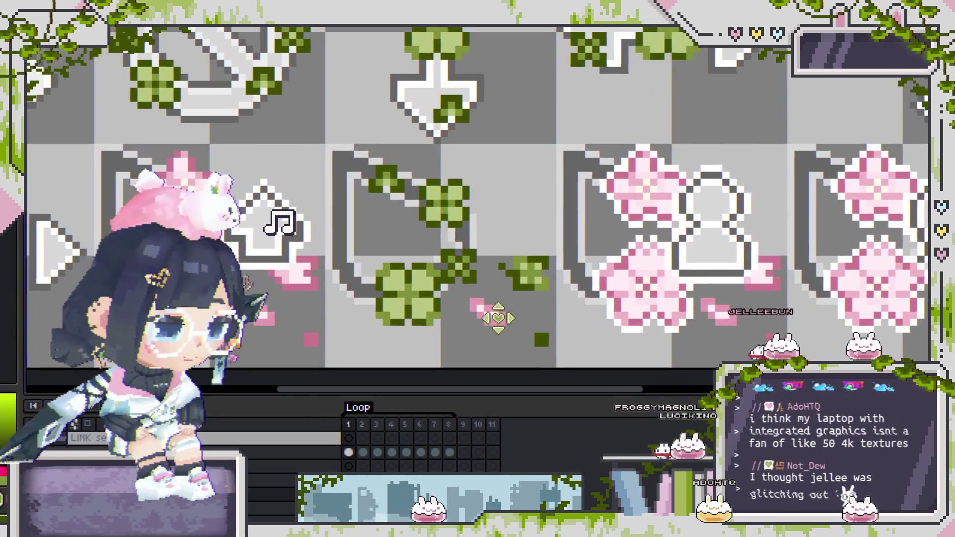
# Step: Select and release the small drifting clover, then play the animation and view the top row
pyautogui.moveTo(417, 224); pyautogui.dragTo(466, 314)
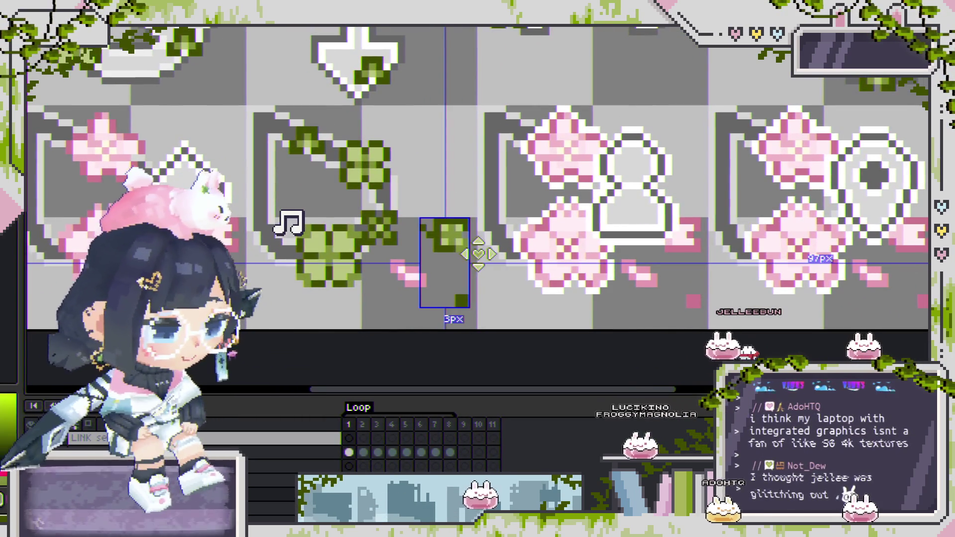
pyautogui.hotkey('ctrl', 'd')
pyautogui.scroll(2, 267, 244)
pyautogui.scroll(-2, 268, 244)
pyautogui.moveTo(448, 198); pyautogui.dragTo(498, 287)
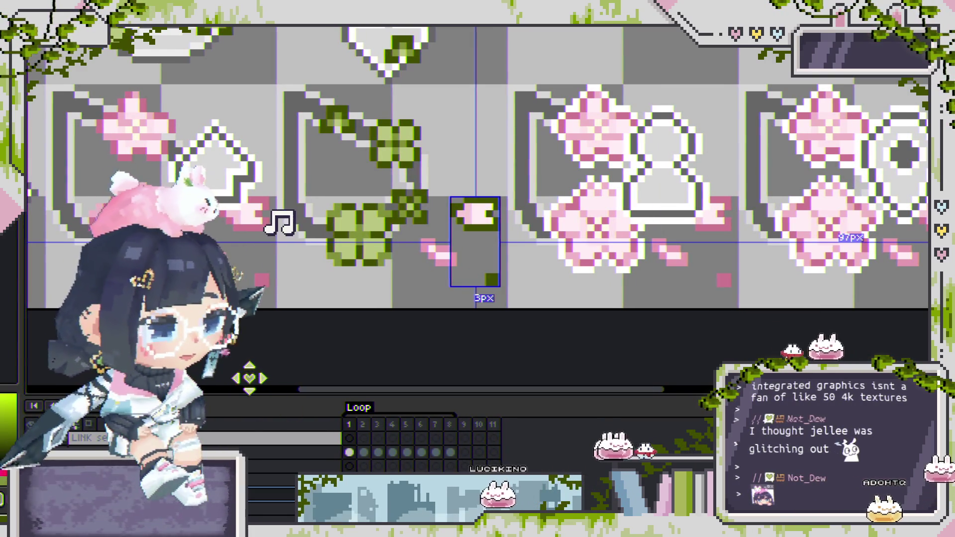
pyautogui.hotkey('ctrl', 'd')
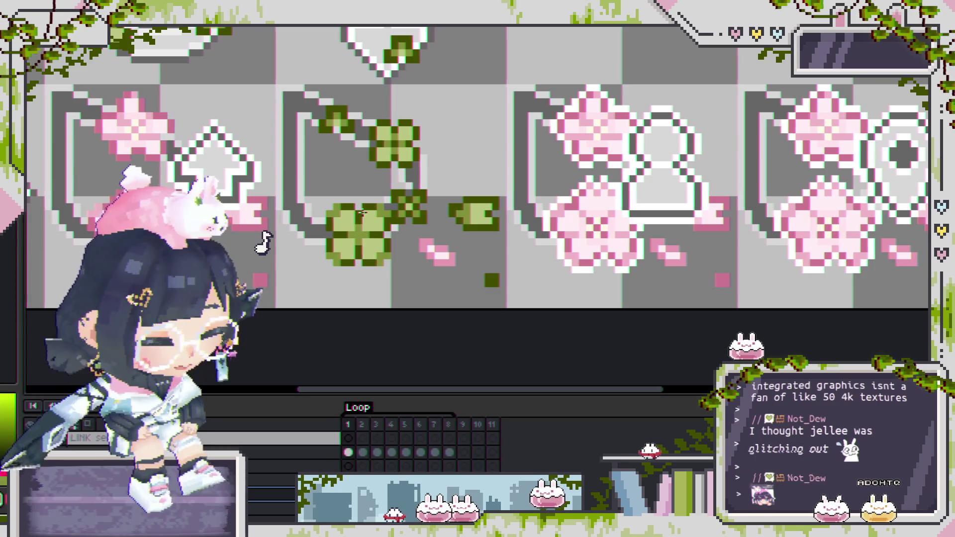
pyautogui.press('Return')
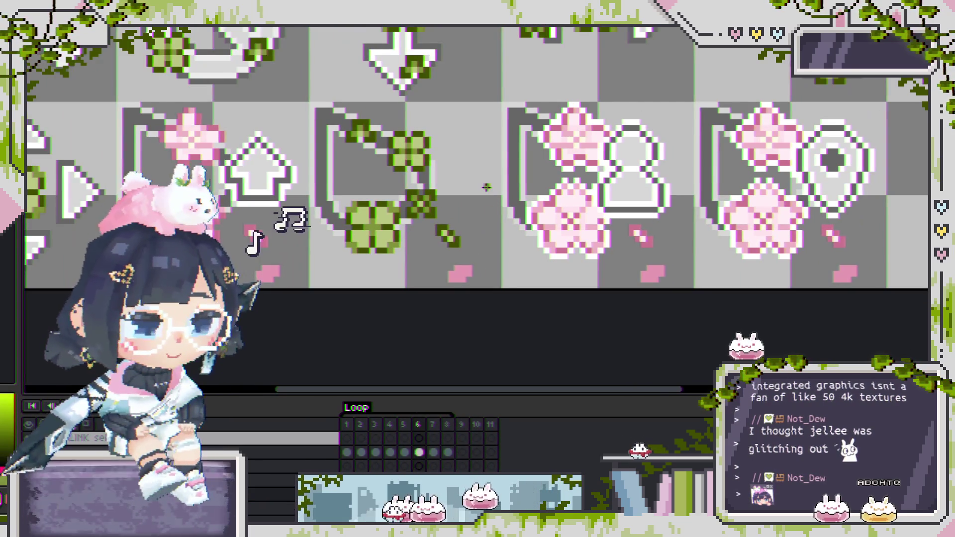
pyautogui.moveTo(487, 187)
pyautogui.mouseDown()
pyautogui.moveTo(480, 268)
pyautogui.moveTo(537, 274)
pyautogui.mouseUp()
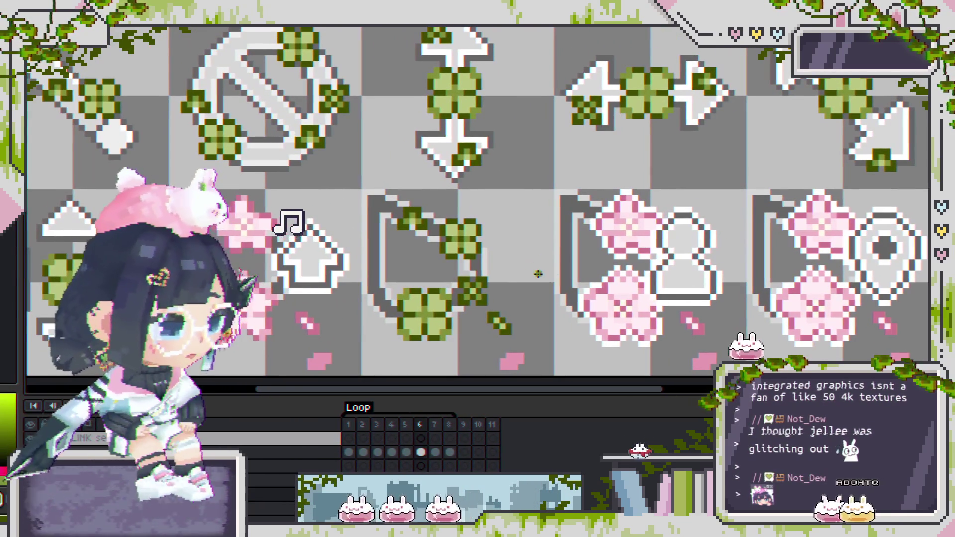
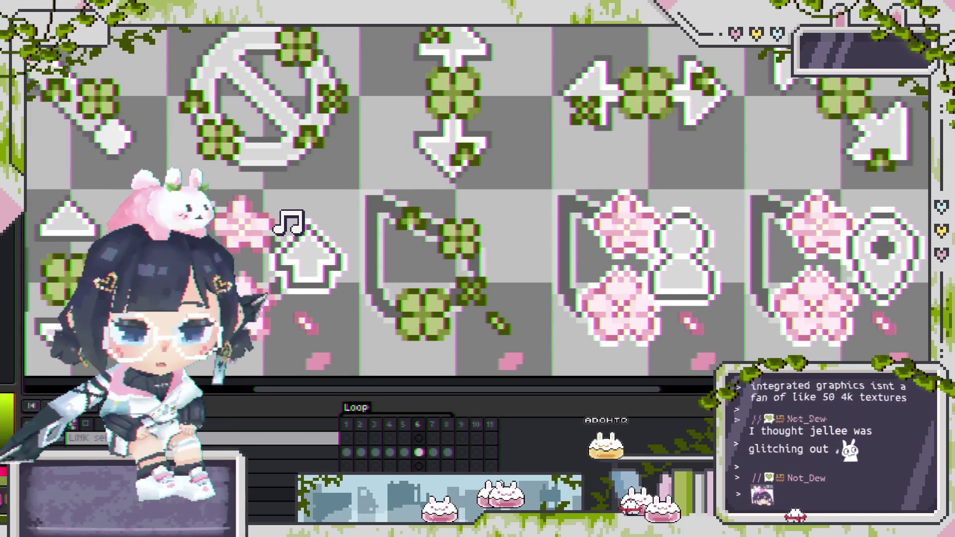
# Step: Zoom and pan around the clover cursor to inspect the frame 4 leaf
pyautogui.scroll(-2, 267, 243)
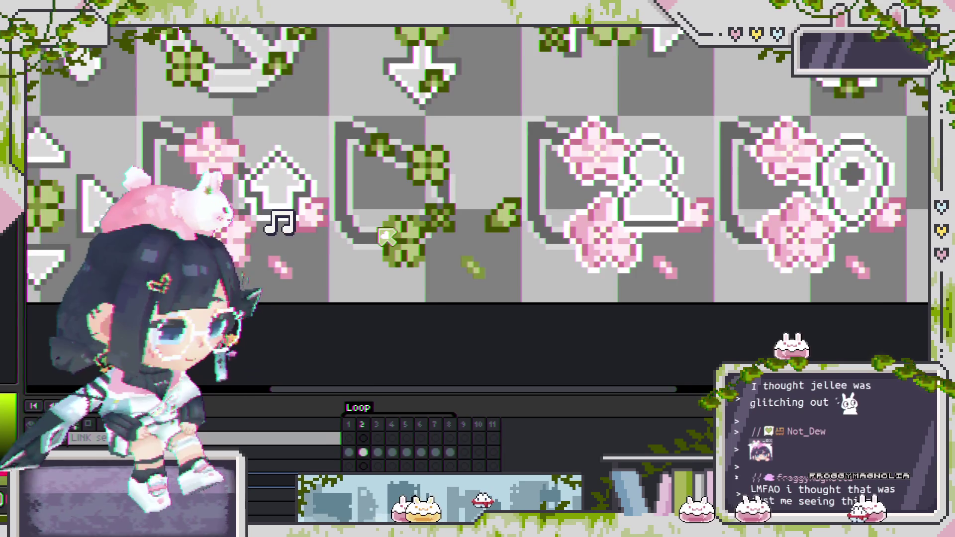
pyautogui.scroll(-4, 387, 237)
pyautogui.scroll(3, 279, 227)
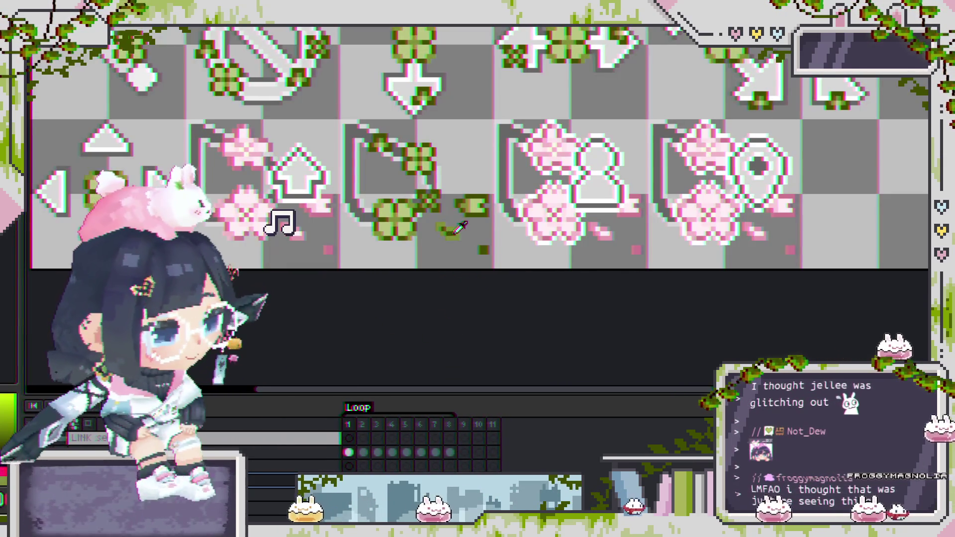
pyautogui.scroll(-1, 379, 238)
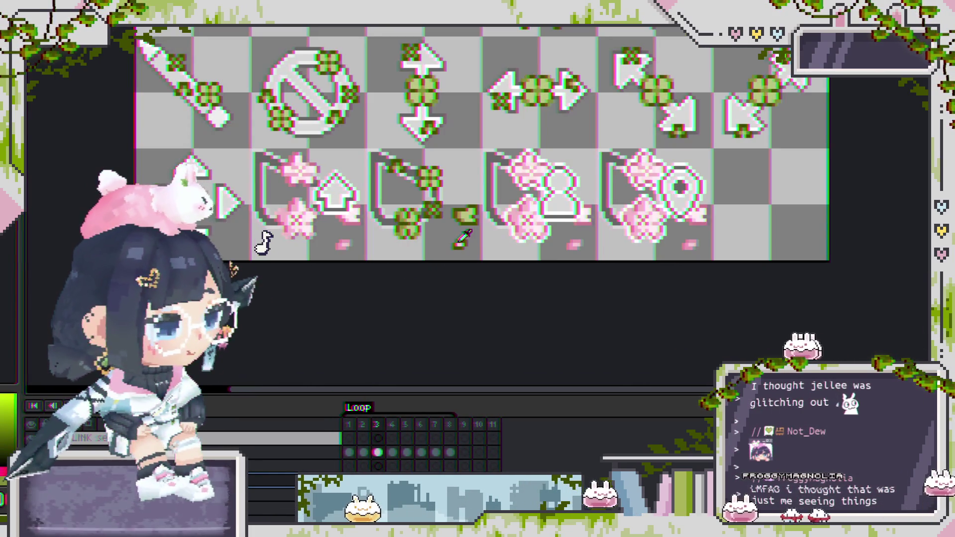
pyautogui.scroll(1, 460, 246)
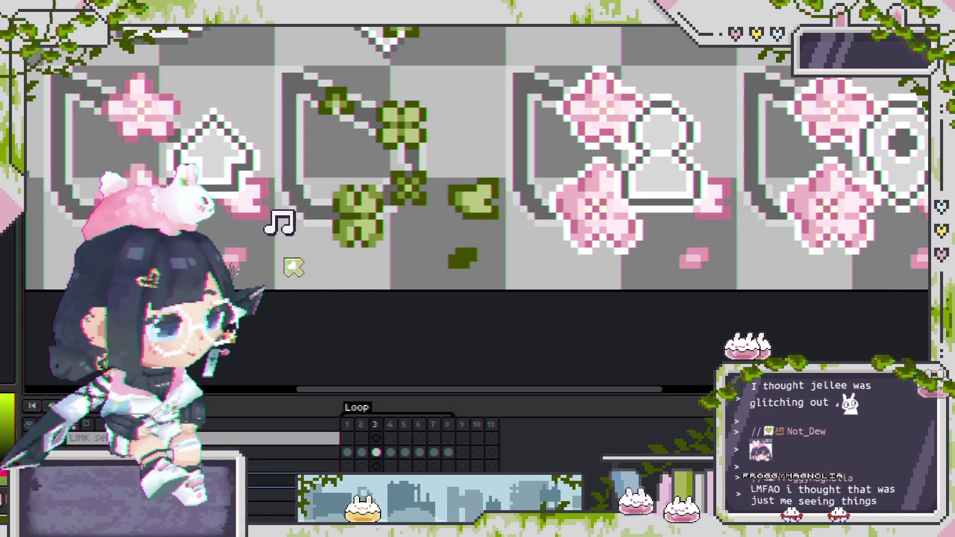
pyautogui.scroll(-2, 426, 228)
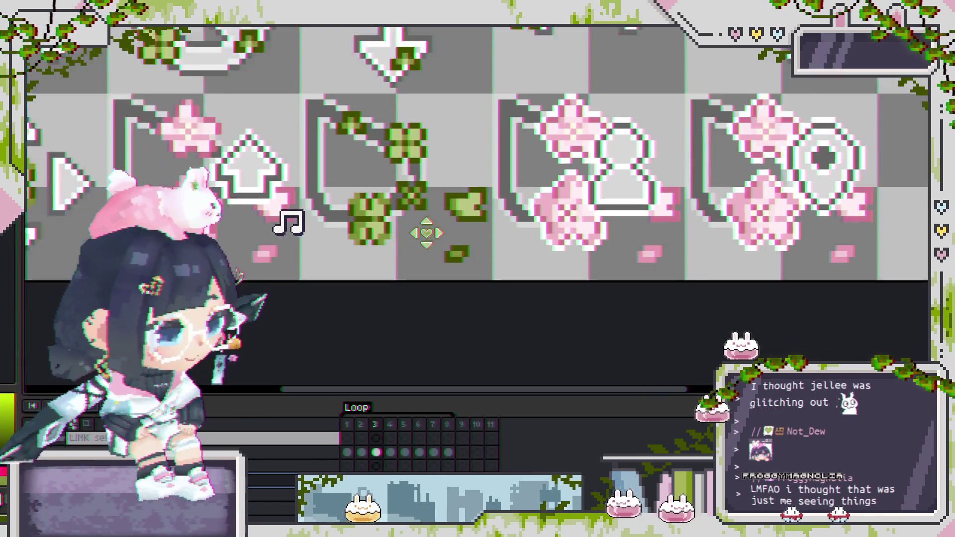
pyautogui.scroll(1, 429, 272)
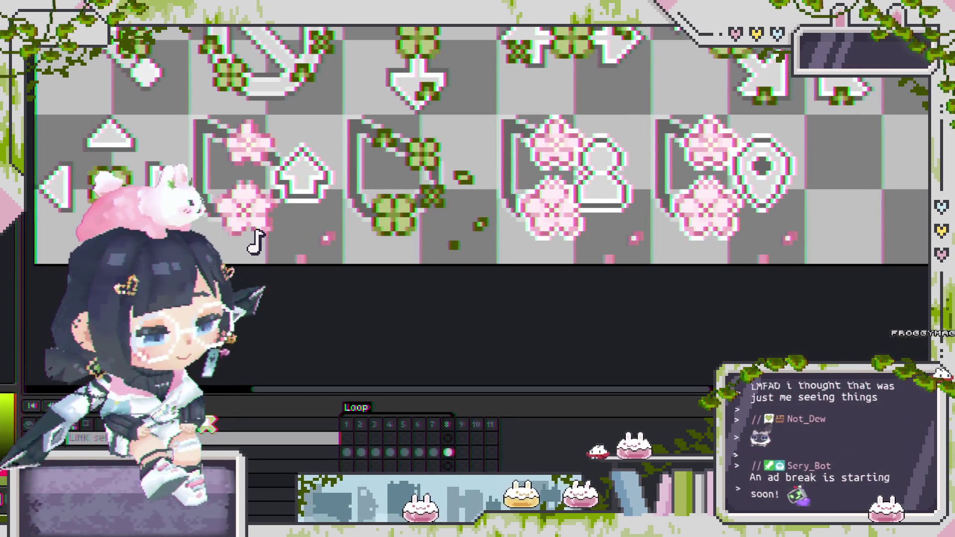
pyautogui.scroll(-1, 348, 269)
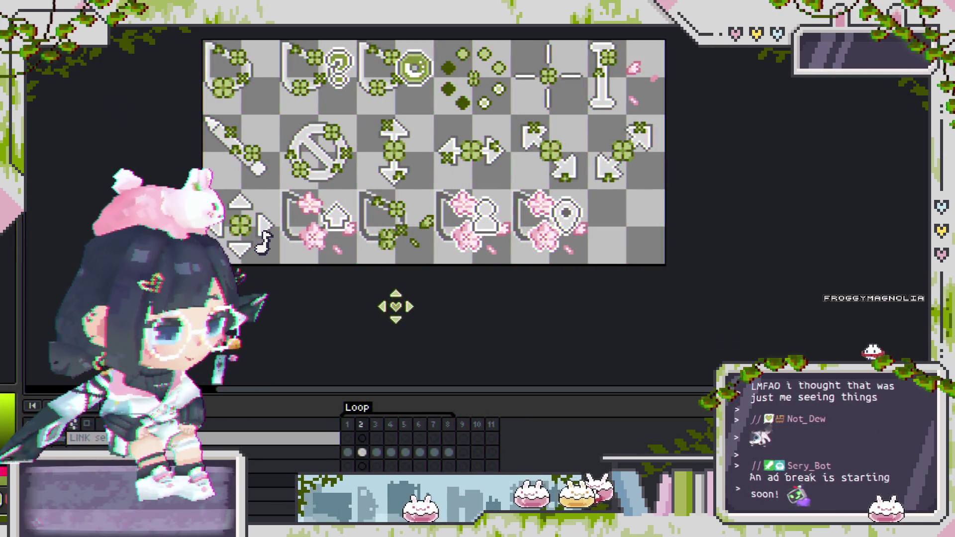
pyautogui.moveTo(421, 298); pyautogui.dragTo(486, 316)
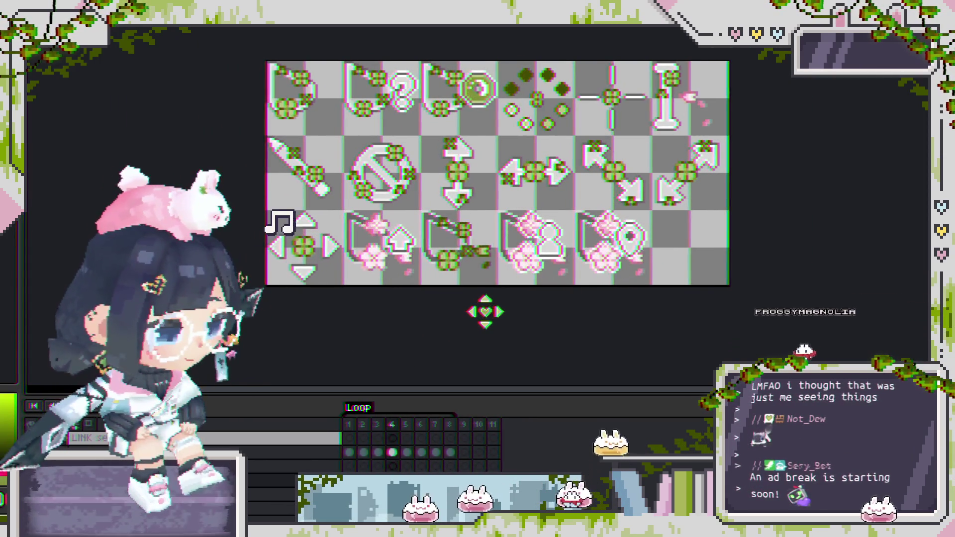
pyautogui.scroll(-1, 486, 312)
pyautogui.scroll(1, 487, 305)
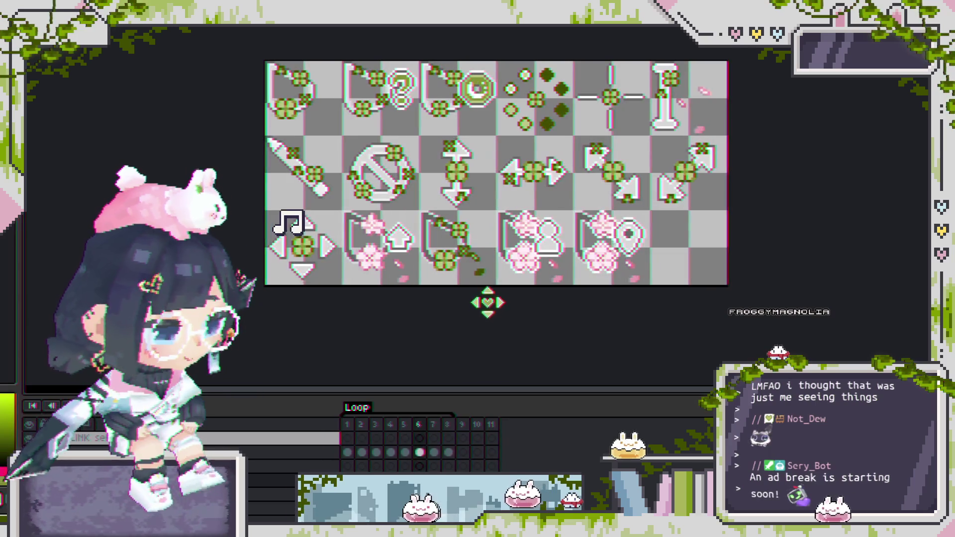
pyautogui.scroll(1, 493, 287)
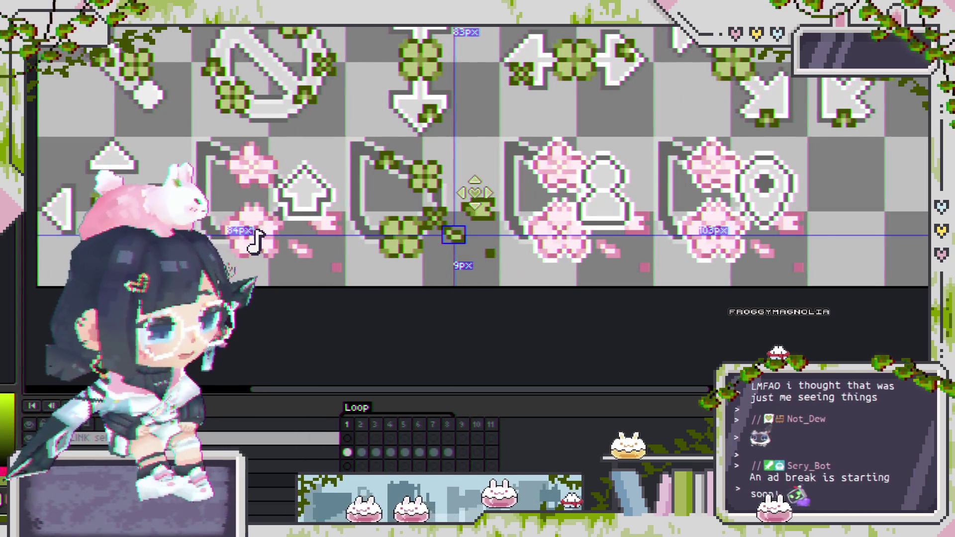
pyautogui.scroll(1, 484, 204)
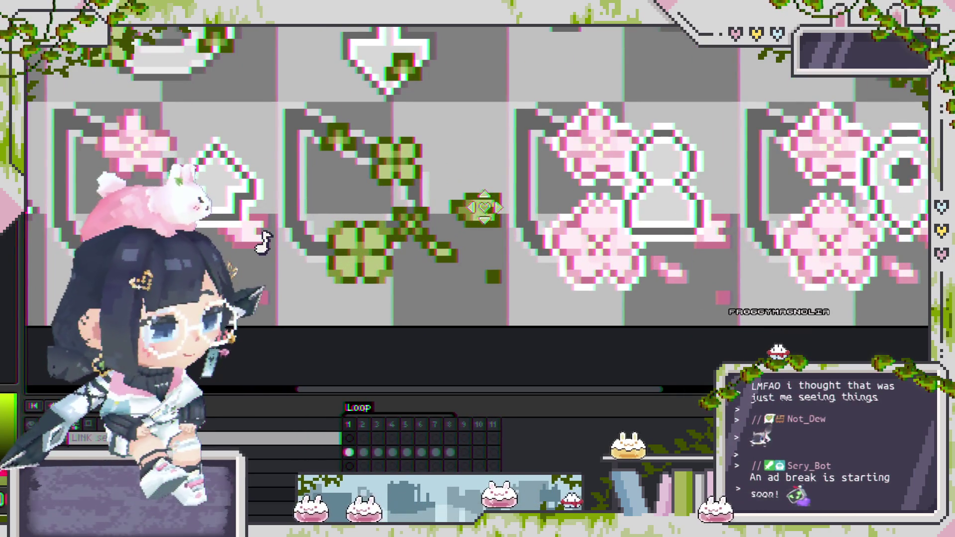
pyautogui.scroll(1, 470, 204)
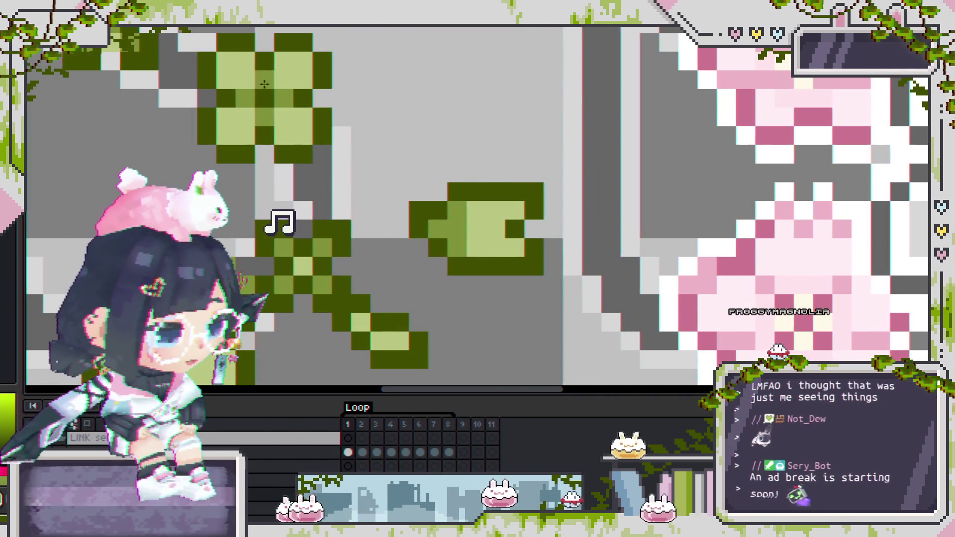
pyautogui.scroll(1, 469, 208)
pyautogui.scroll(-3, 468, 208)
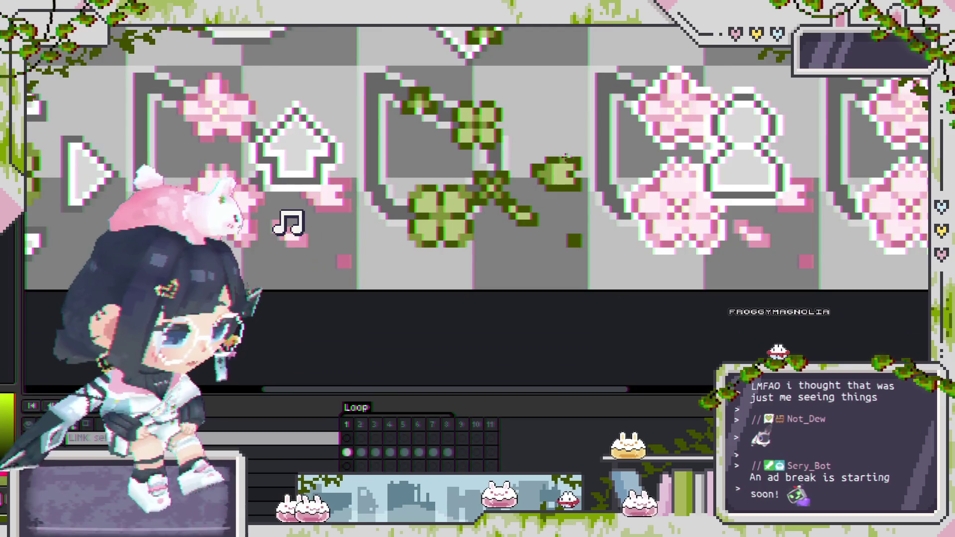
pyautogui.scroll(2, 561, 169)
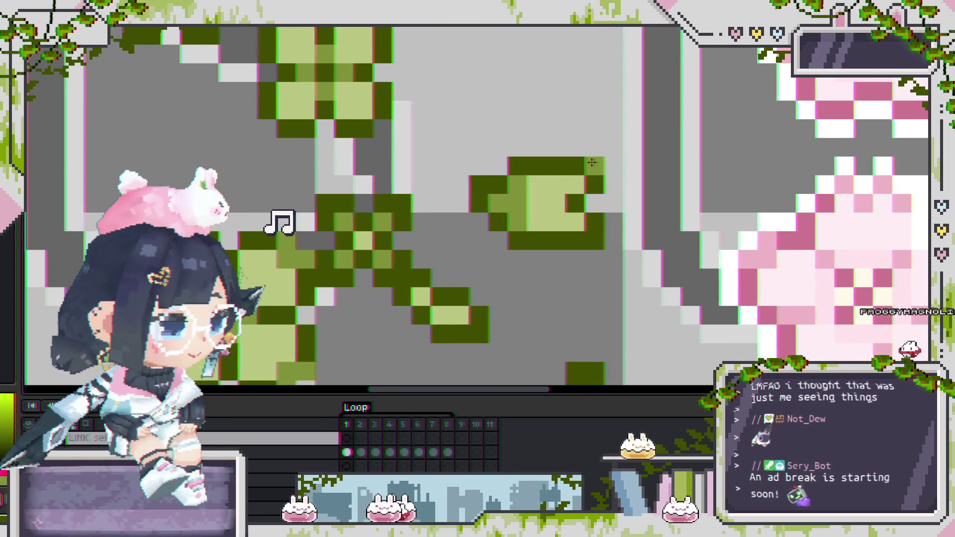
pyautogui.scroll(-3, 521, 214)
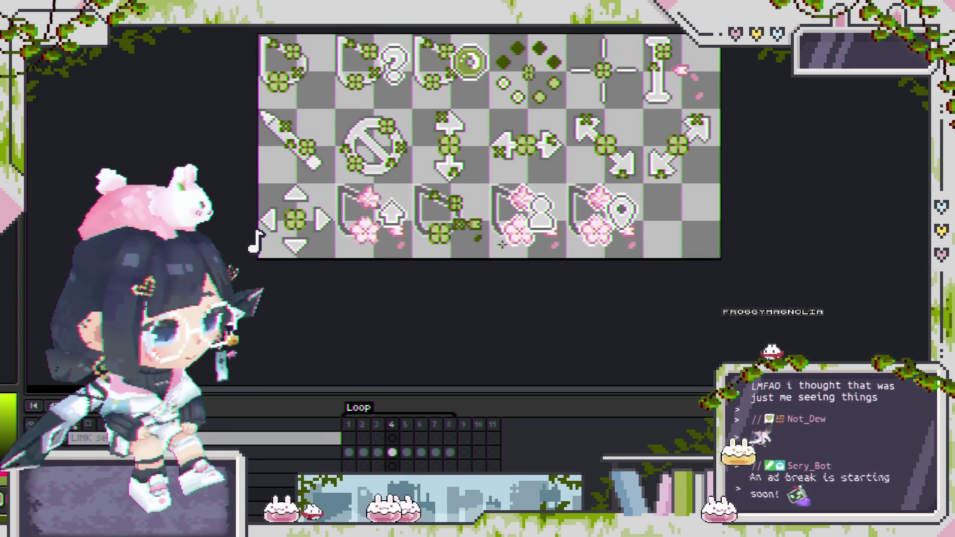
pyautogui.scroll(5, 492, 222)
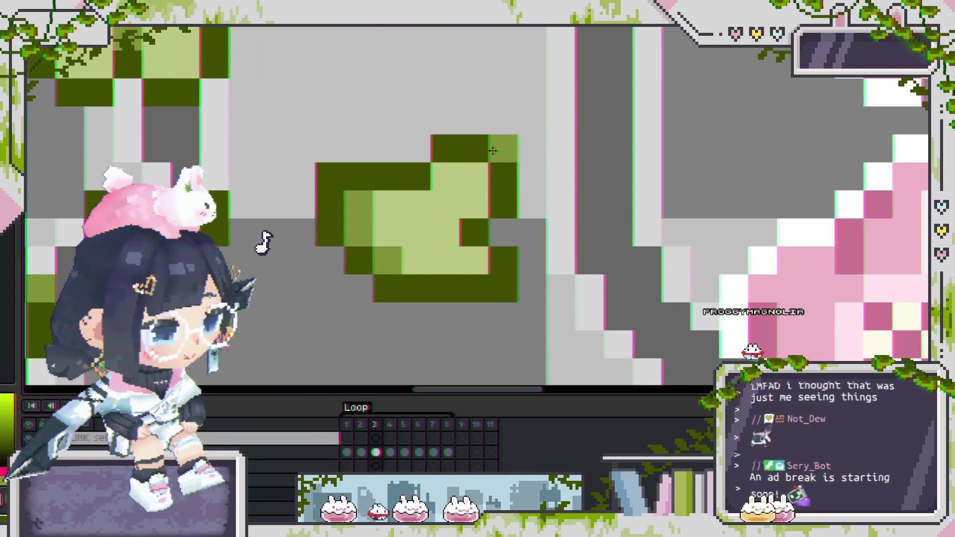
pyautogui.scroll(-3, 503, 288)
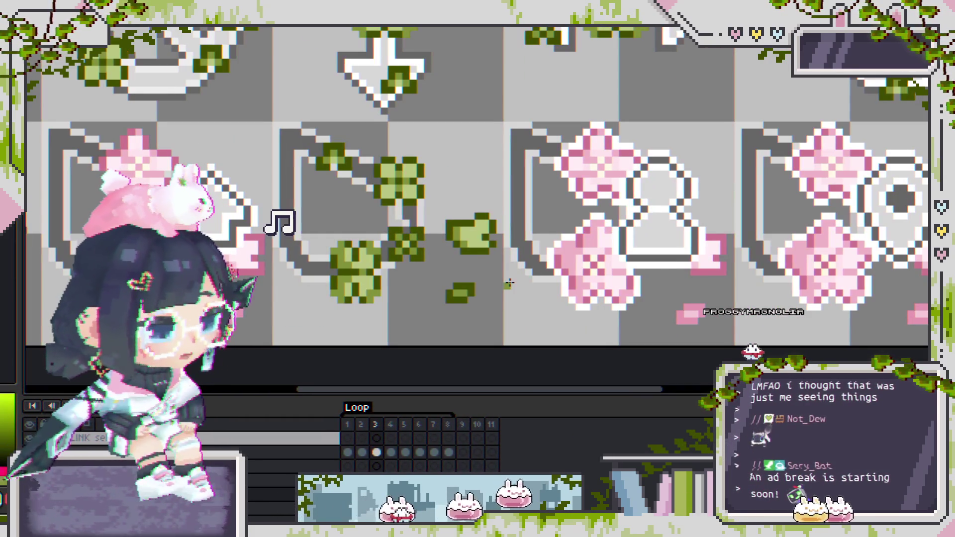
pyautogui.scroll(3, 509, 284)
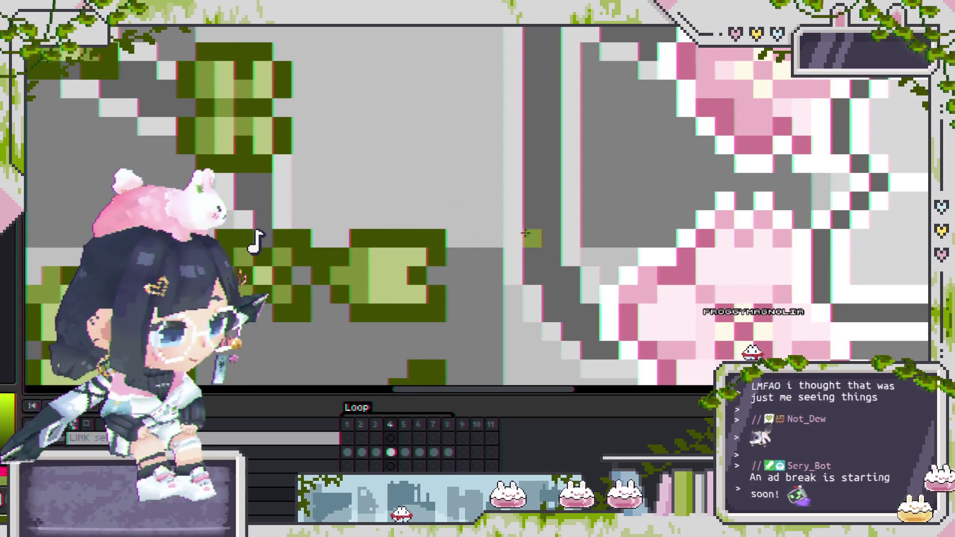
pyautogui.scroll(-1, 440, 298)
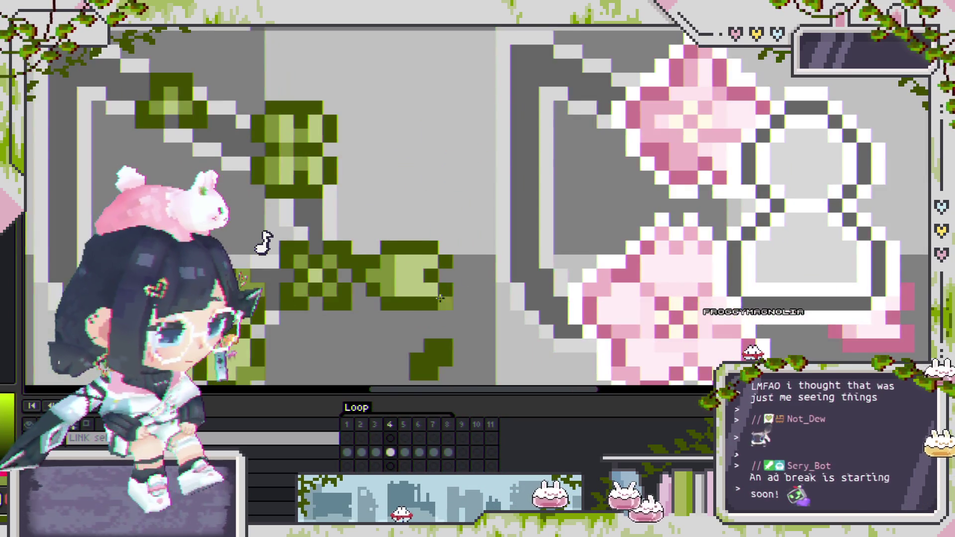
pyautogui.scroll(-1, 466, 318)
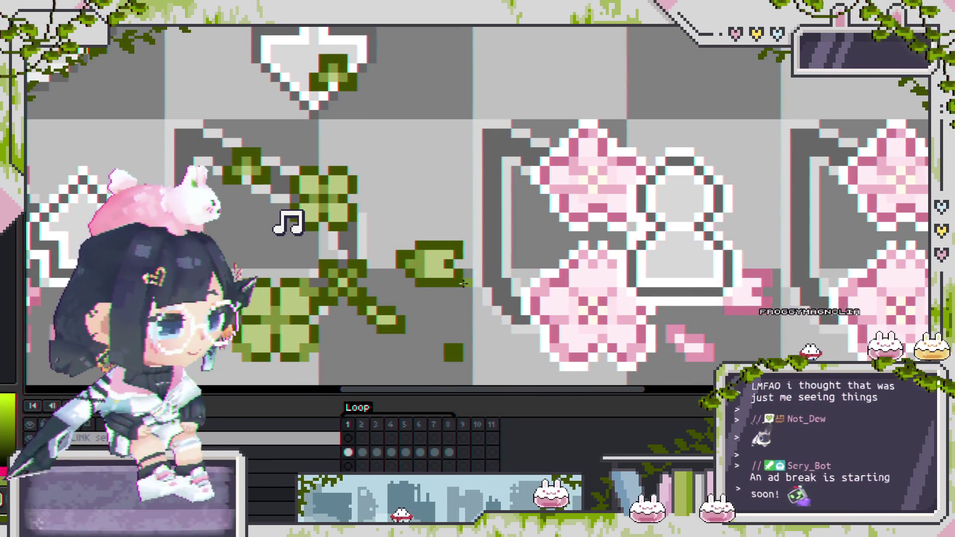
pyautogui.hscroll(-1, 468, 286)
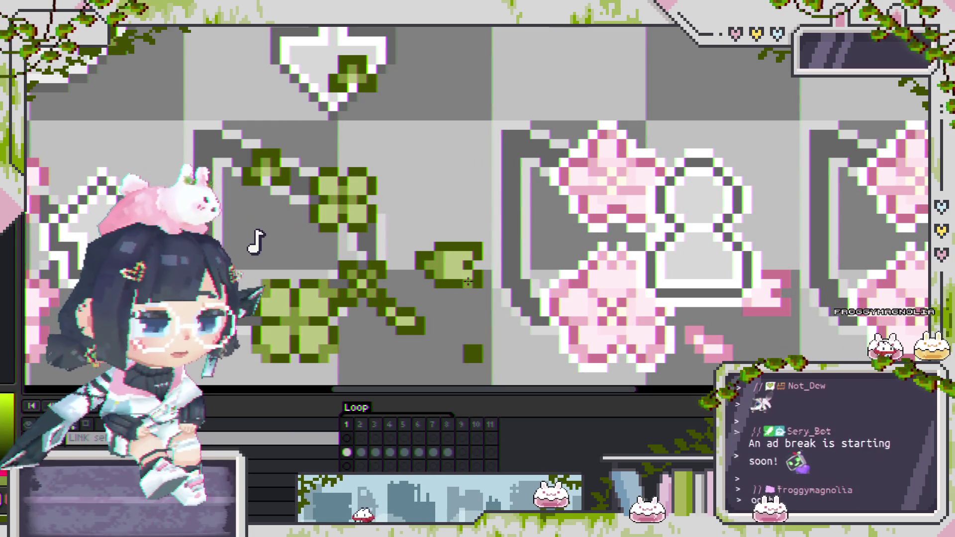
pyautogui.scroll(1, 451, 274)
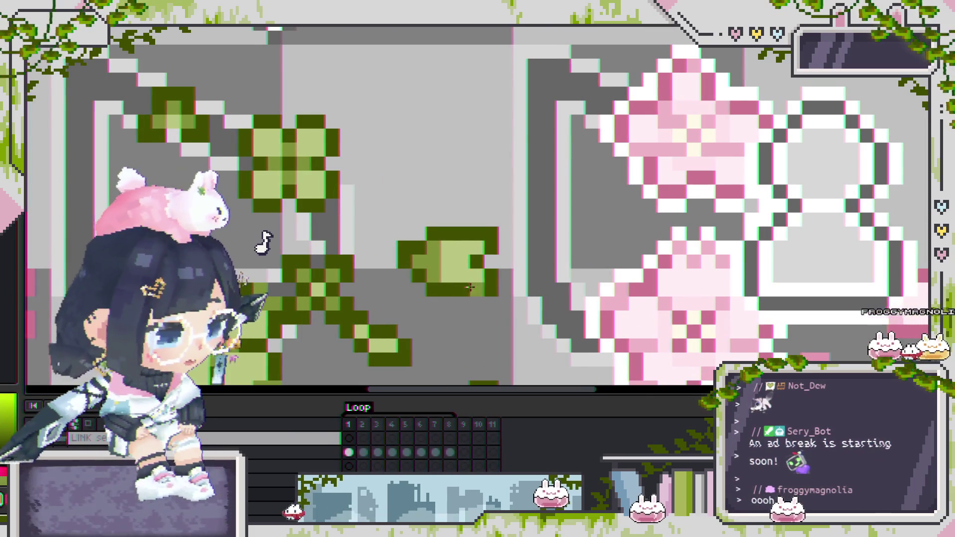
pyautogui.scroll(-1, 478, 273)
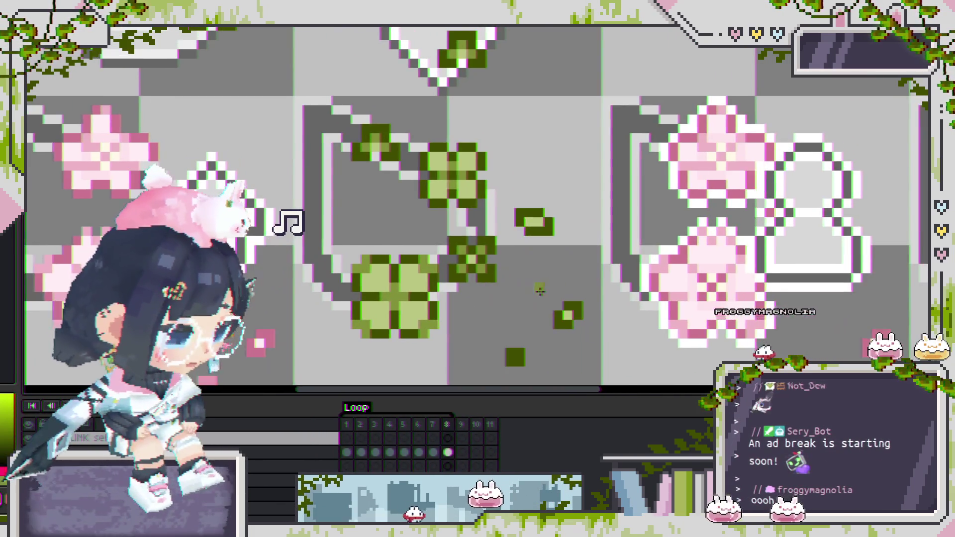
pyautogui.scroll(-1, 548, 276)
pyautogui.scroll(3, 587, 241)
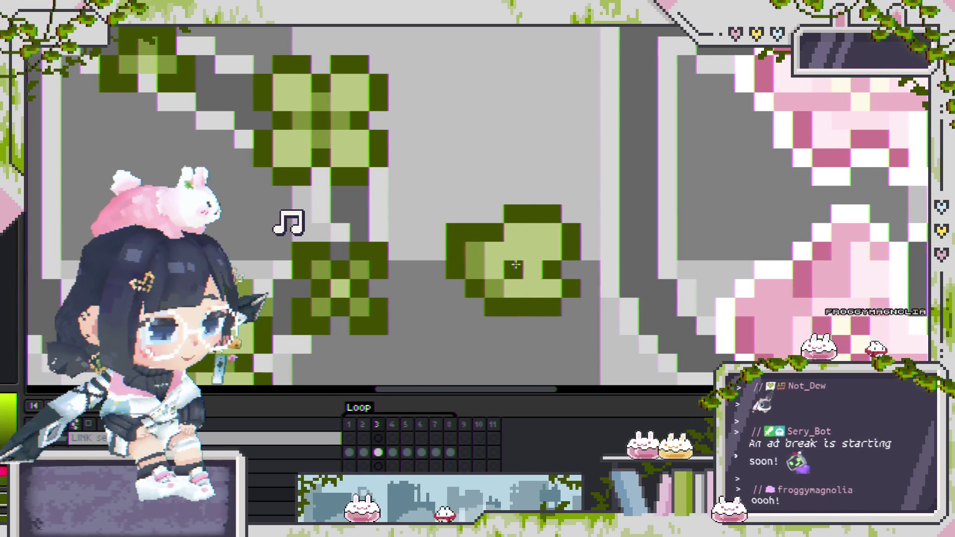
pyautogui.scroll(2, 551, 326)
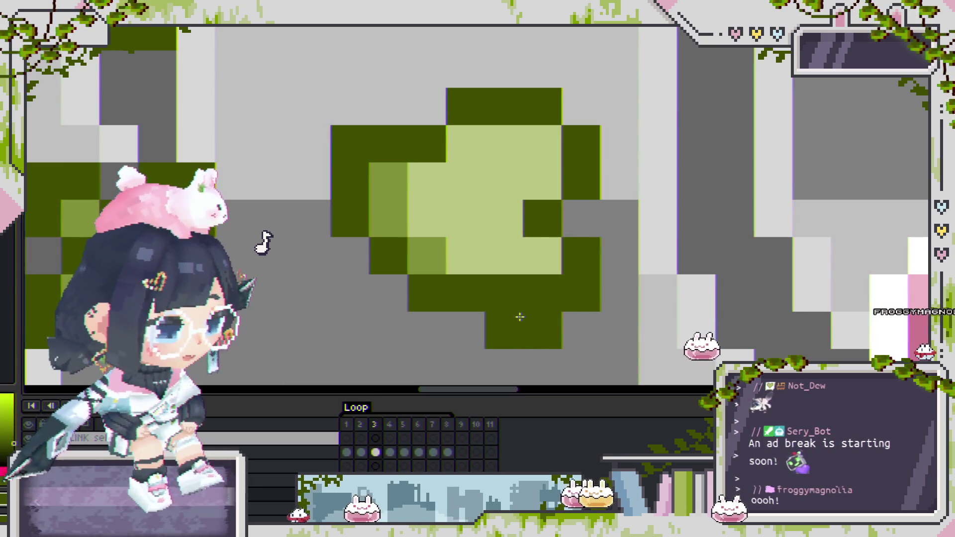
pyautogui.scroll(-3, 533, 288)
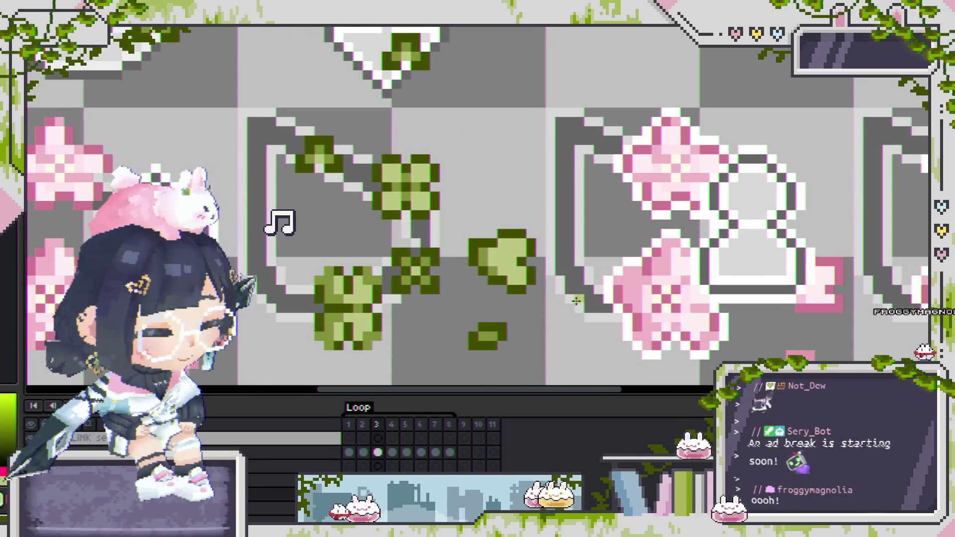
pyautogui.scroll(-1, 539, 280)
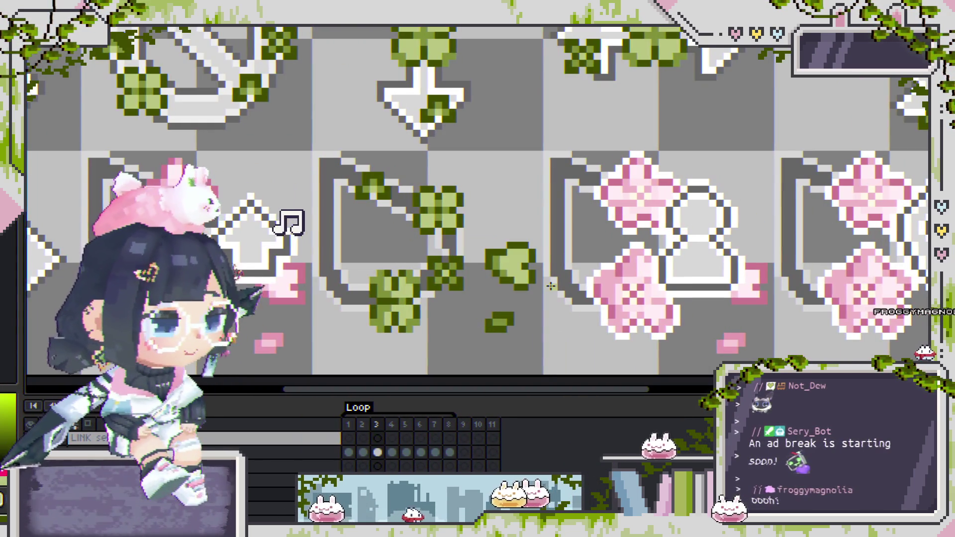
pyautogui.scroll(2, 535, 282)
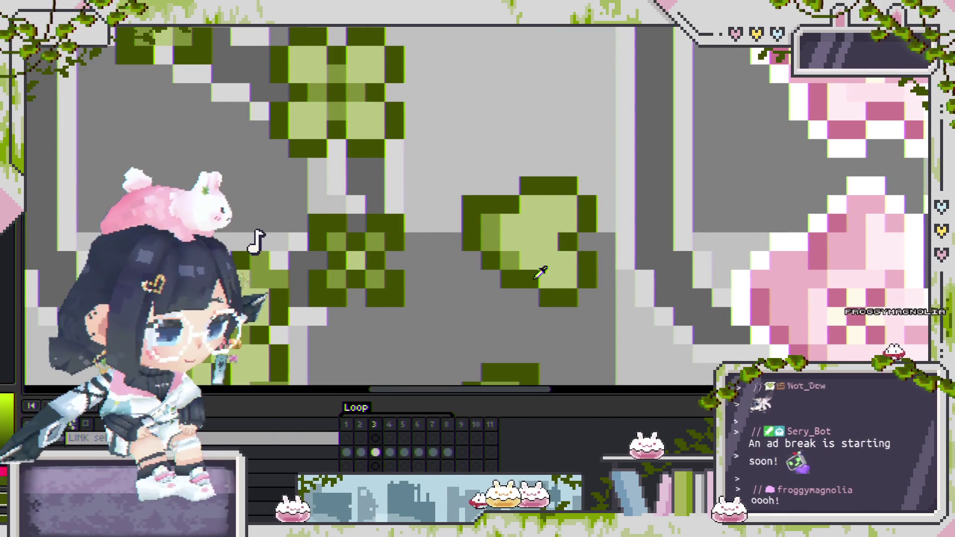
pyautogui.scroll(-1, 532, 277)
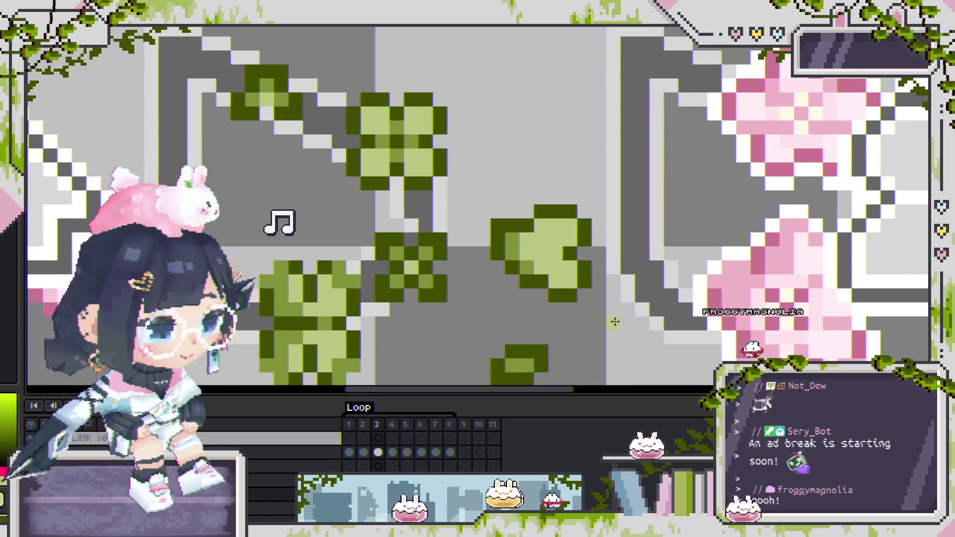
pyautogui.scroll(2, 568, 289)
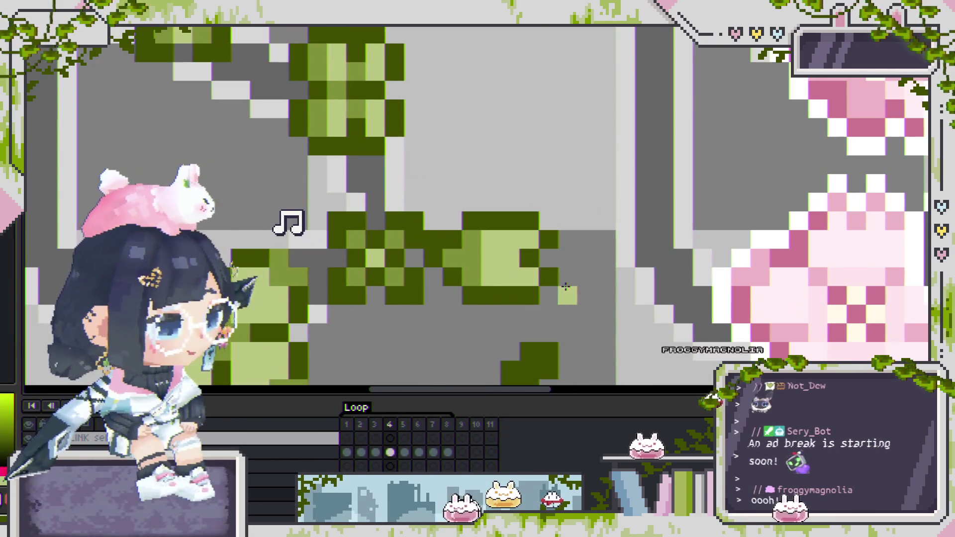
pyautogui.hscroll(-1, 557, 285)
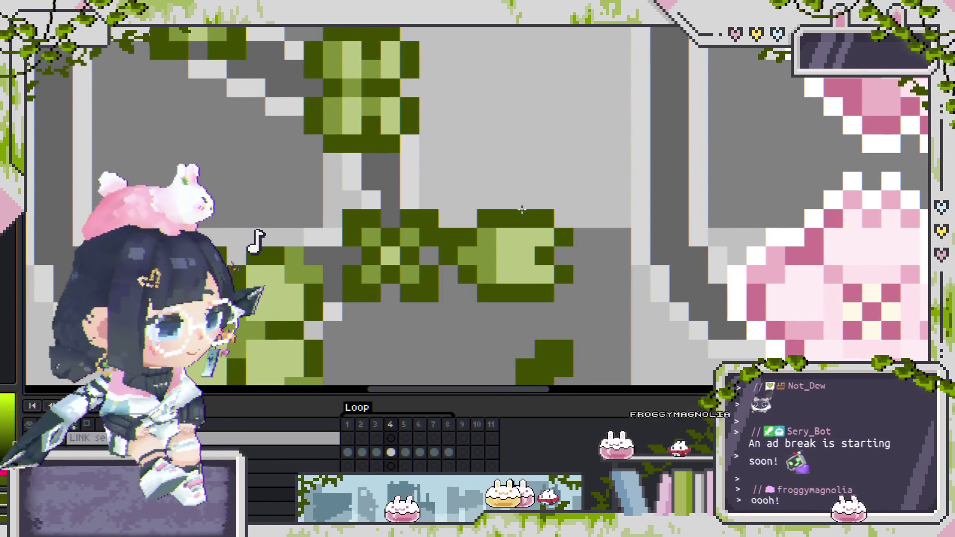
# Step: Add a dark-green pixel above the leaf and recolour one leaf pixel light green
pyautogui.click(536, 199)
pyautogui.click(523, 237)
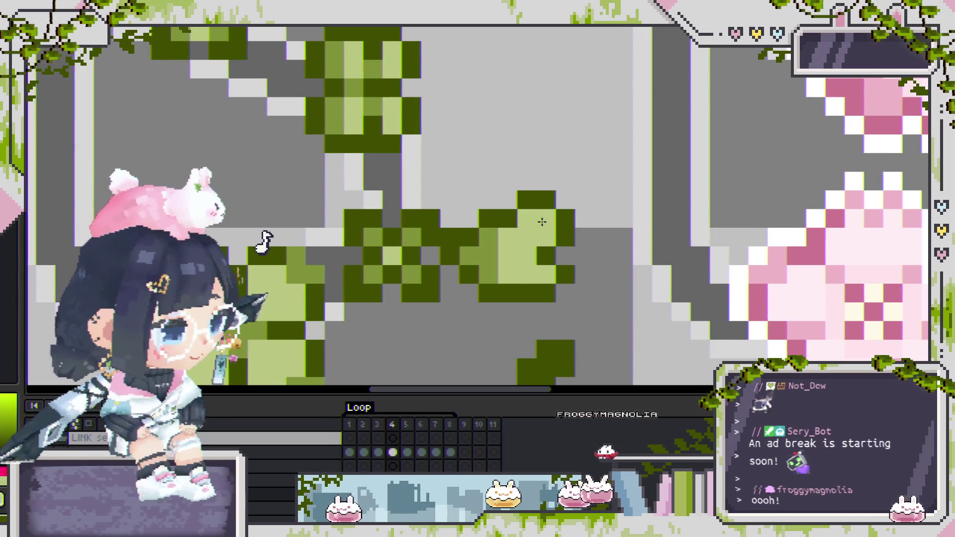
pyautogui.scroll(-2, 567, 249)
# Step: Step back and forth through frames 2 to 5 to check the leaf
pyautogui.press('Right')
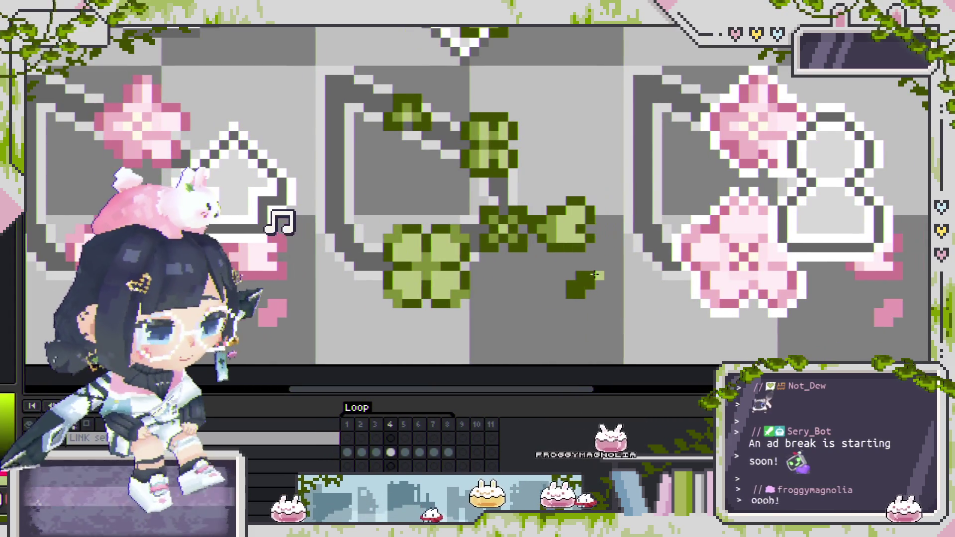
pyautogui.press('Left')
pyautogui.press('Left')
pyautogui.press('Right')
pyautogui.press('Right')
pyautogui.press('Right')
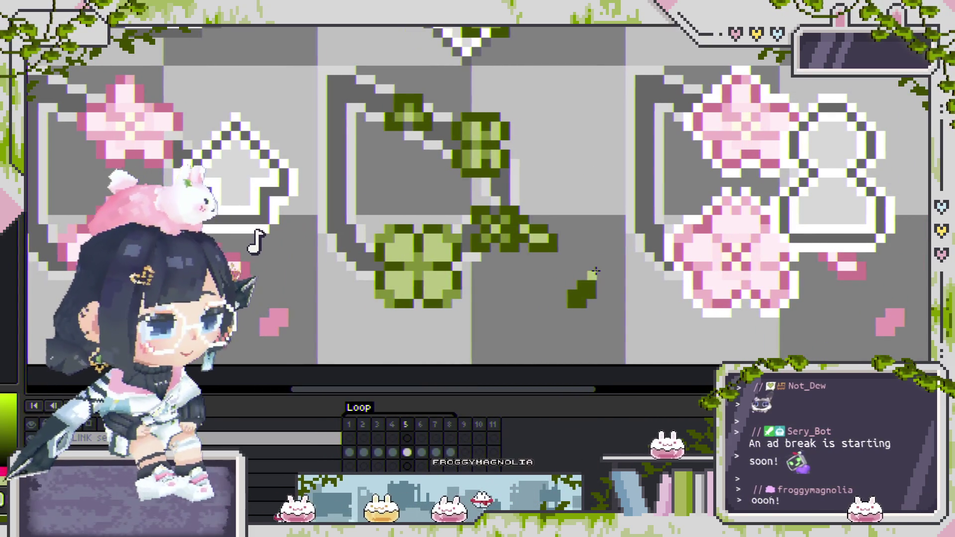
pyautogui.press('Left')
pyautogui.press('Left')
pyautogui.press('Left')
pyautogui.press('Right')
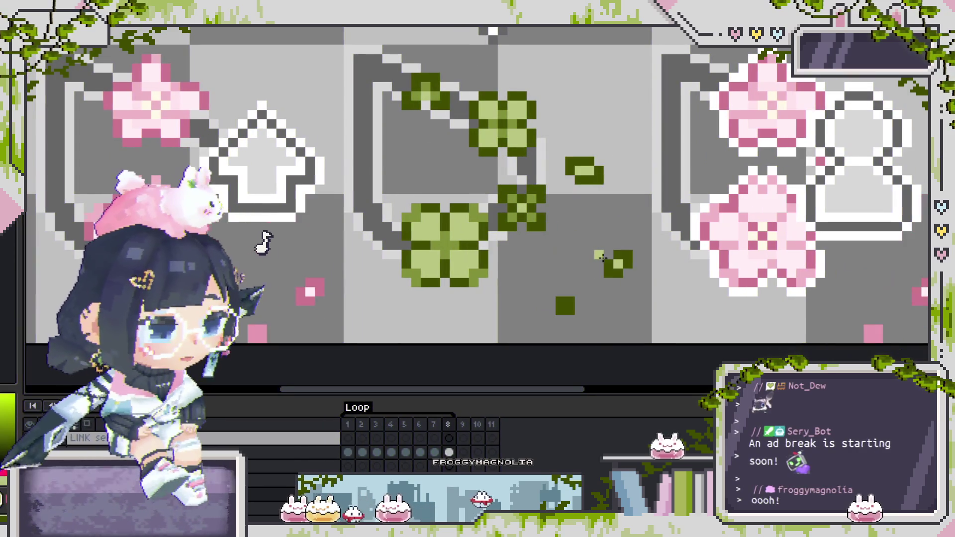
pyautogui.press('Right')
pyautogui.press('Left')
pyautogui.press('Left')
pyautogui.press('Left')
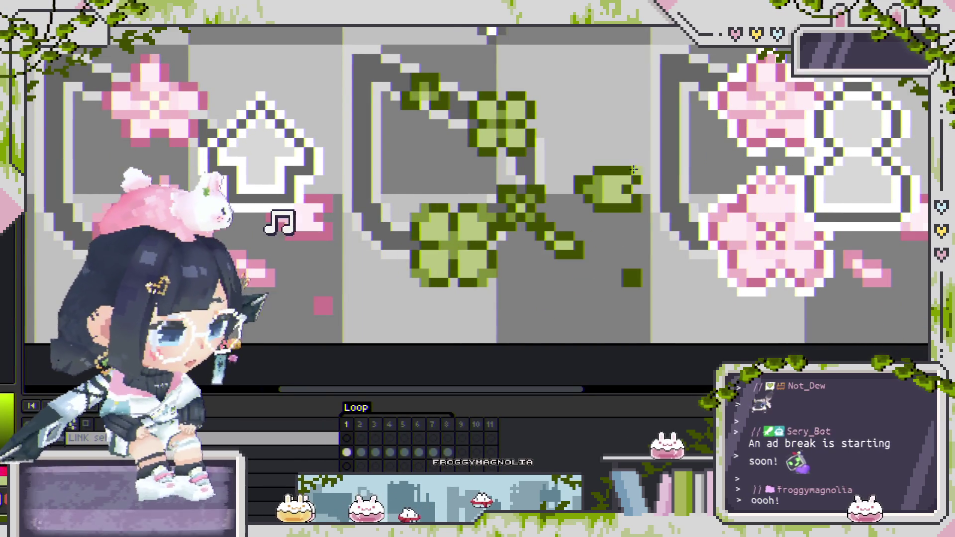
pyautogui.scroll(2, 612, 199)
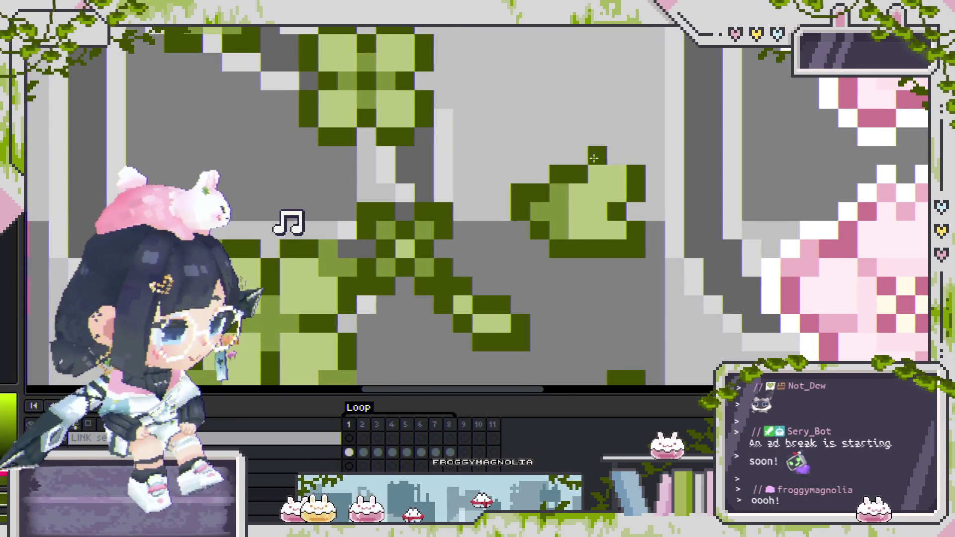
# Step: Draw a dark pixel just below the leaf and preview the following frames
pyautogui.click(581, 268)
pyautogui.scroll(-1, 586, 265)
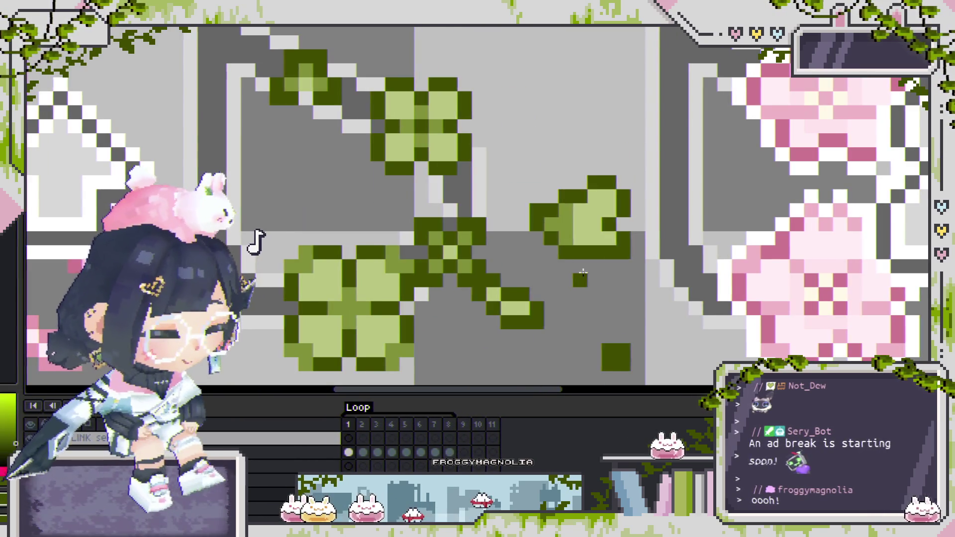
pyautogui.press('Right')
pyautogui.press('Right')
pyautogui.press('Right')
pyautogui.press('Left')
pyautogui.press('Right')
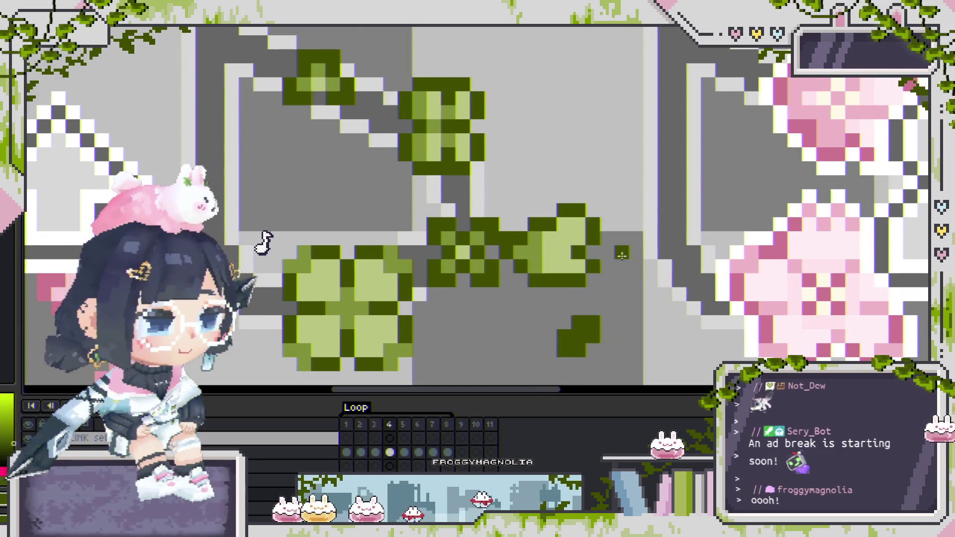
pyautogui.scroll(-2, 612, 253)
pyautogui.press('Right')
pyautogui.press('Right')
pyautogui.press('Right')
pyautogui.scroll(-1, 628, 259)
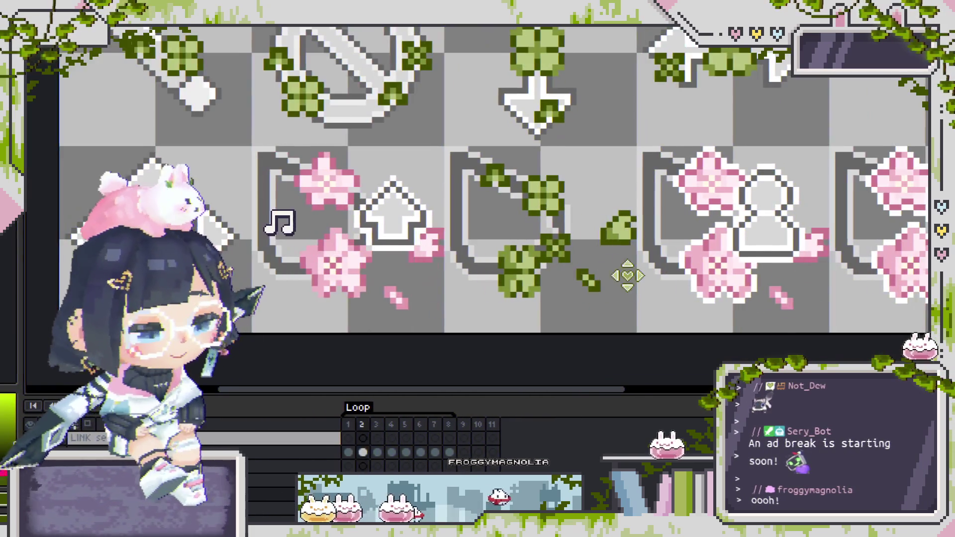
pyautogui.press('Right')
pyautogui.press('Right')
pyautogui.press('Right')
pyautogui.press('Right')
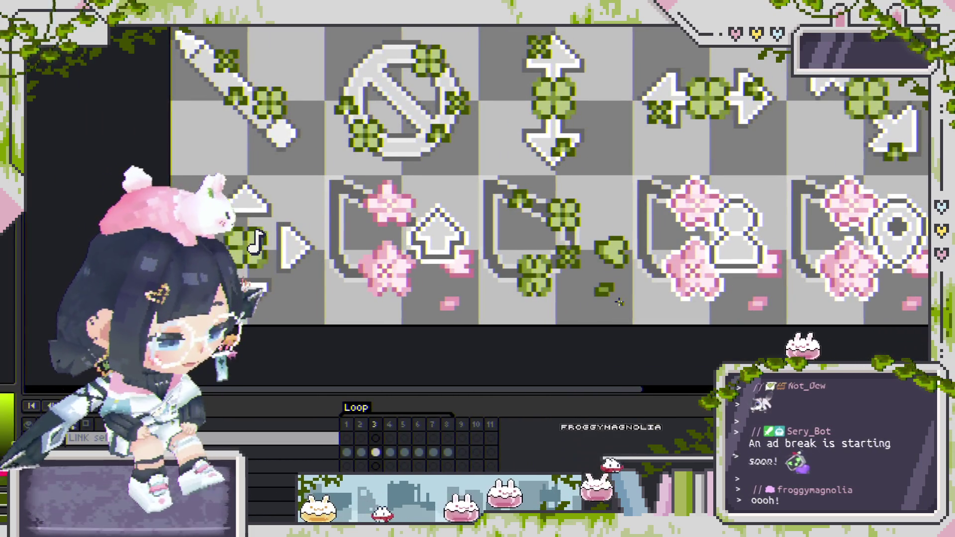
# Step: Preview frames 4 through 8 of the falling-leaf animation, bringing the upper cursors into view
pyautogui.scroll(4, 622, 296)
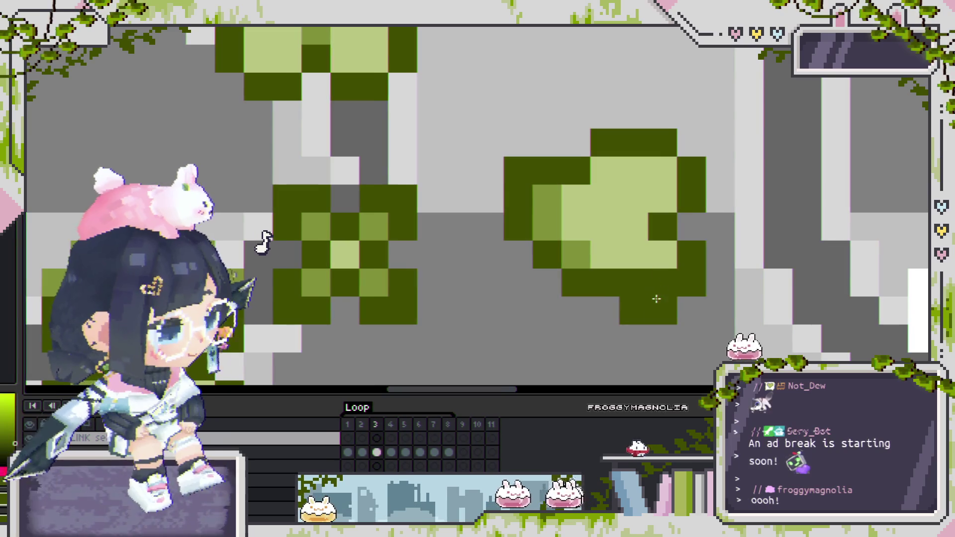
pyautogui.scroll(-4, 646, 302)
pyautogui.press('Right')
pyautogui.press('Right')
pyautogui.press('Right')
pyautogui.press('Right')
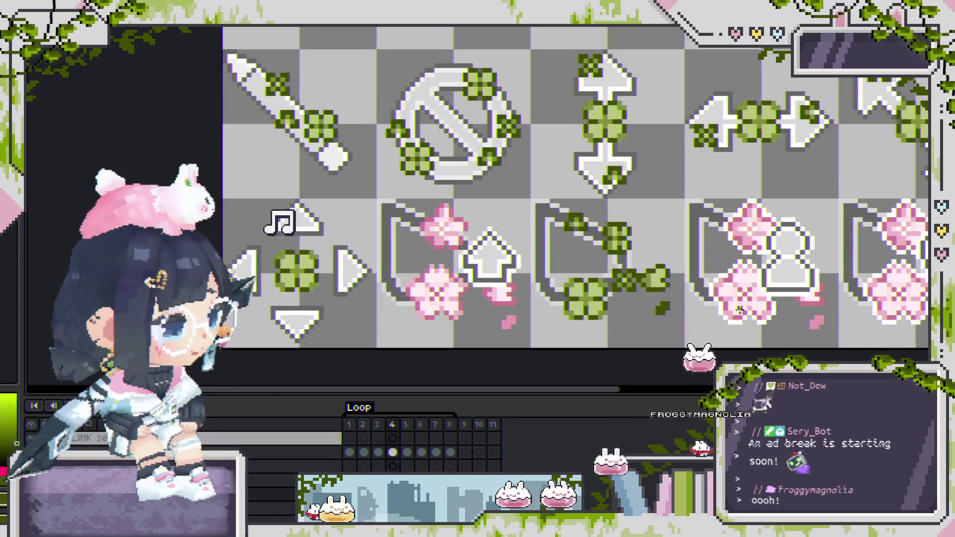
pyautogui.scroll(-2, 592, 264)
pyautogui.press('Right')
pyautogui.press('Right')
pyautogui.press('Right')
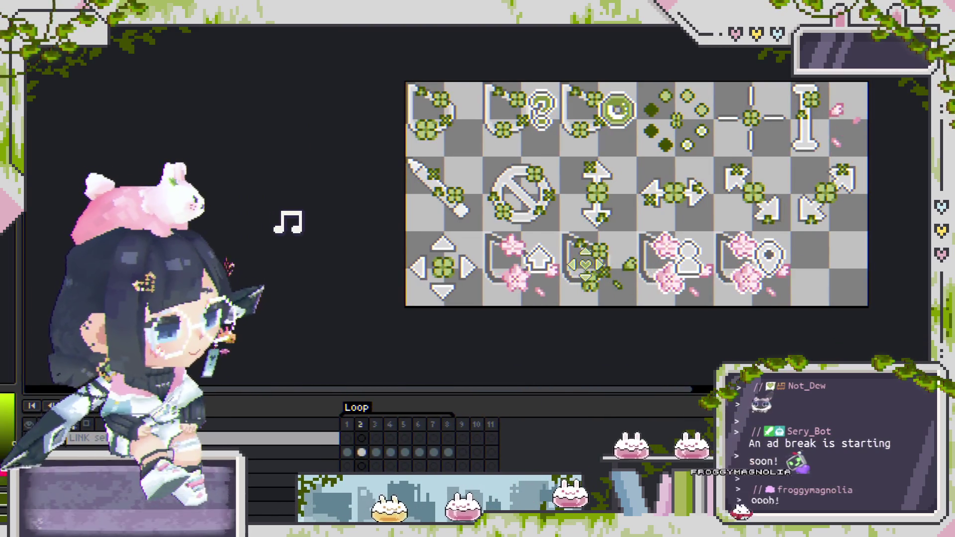
pyautogui.scroll(3, 628, 281)
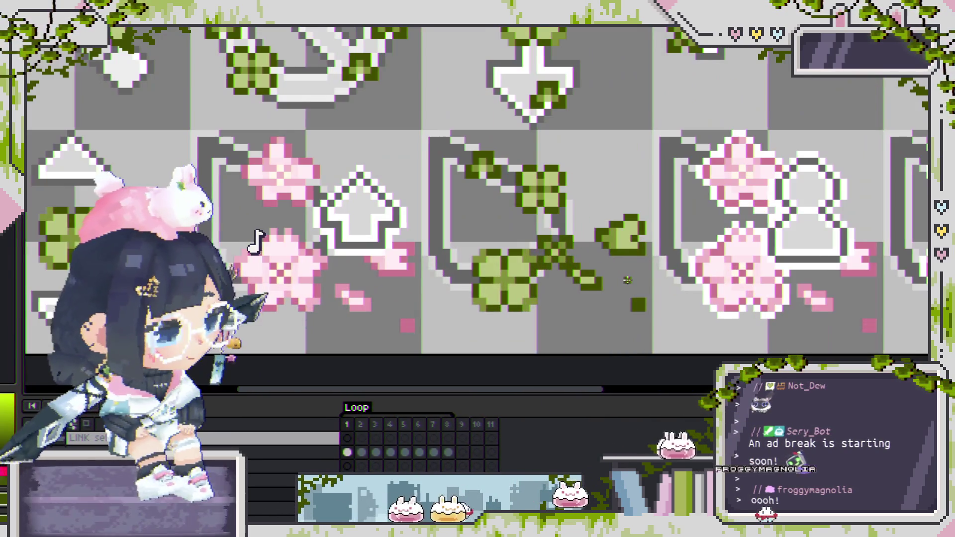
pyautogui.scroll(2, 627, 280)
pyautogui.press('Right')
pyautogui.press('Right')
pyautogui.press('Right')
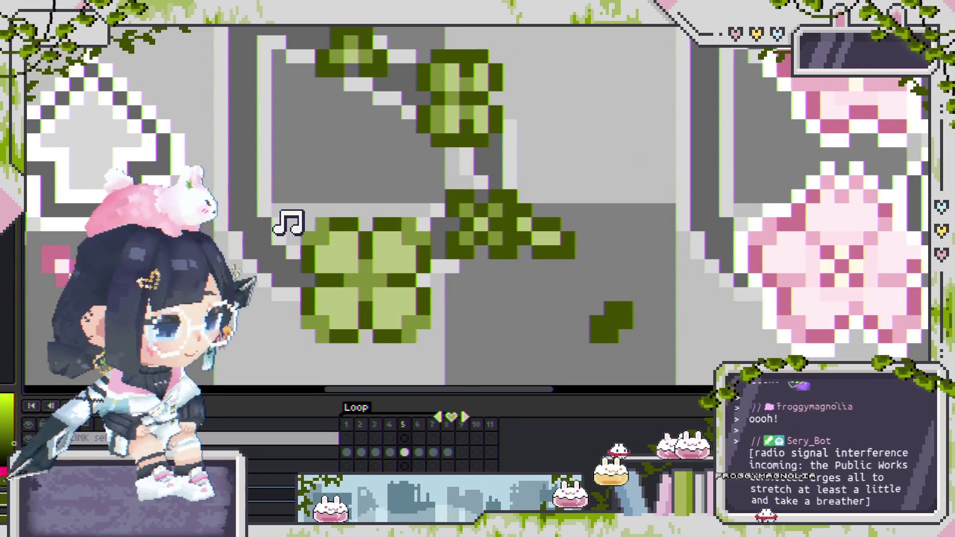
pyautogui.scroll(-2, 554, 320)
pyautogui.press('Left')
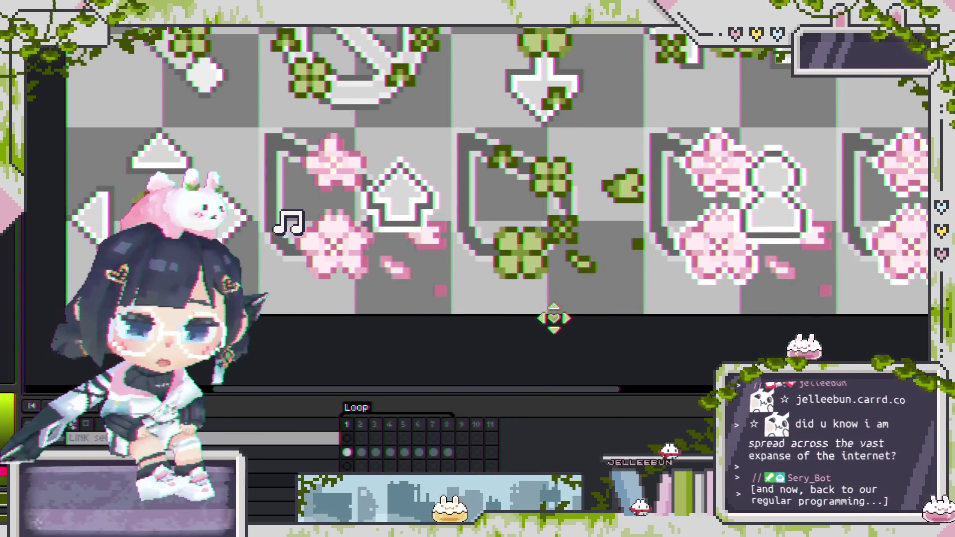
pyautogui.scroll(-1, 582, 251)
pyautogui.press('Right')
pyautogui.press('Right')
pyautogui.moveTo(583, 256); pyautogui.dragTo(567, 294)
pyautogui.press('Right')
pyautogui.press('Right')
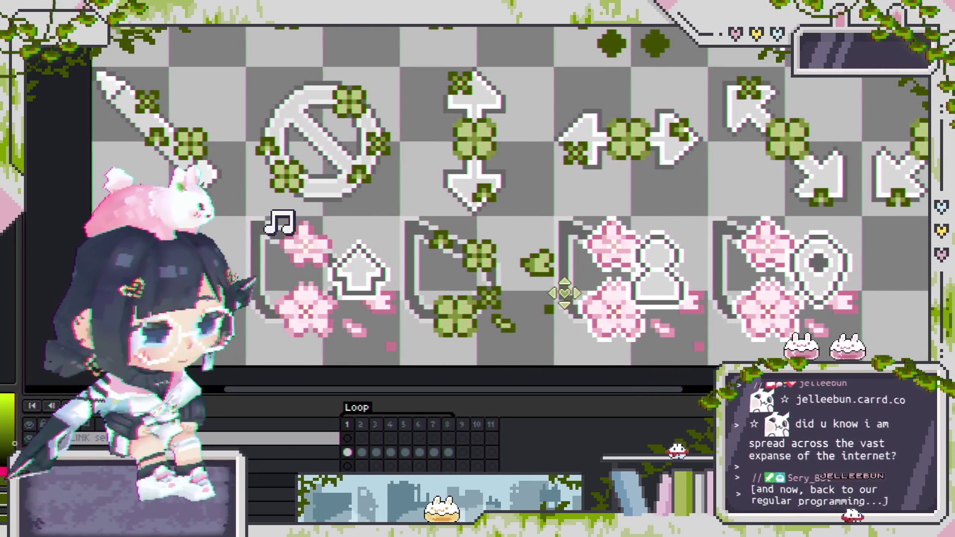
# Step: Zoom around the sheet and select frame 2 of the bottom layer
pyautogui.scroll(4, 564, 294)
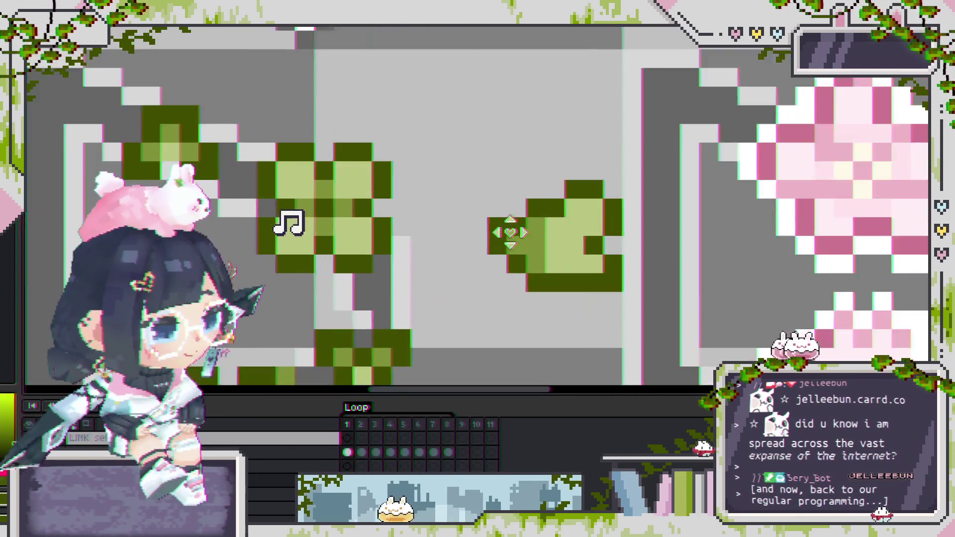
pyautogui.scroll(-2, 520, 279)
pyautogui.scroll(-2, 520, 279)
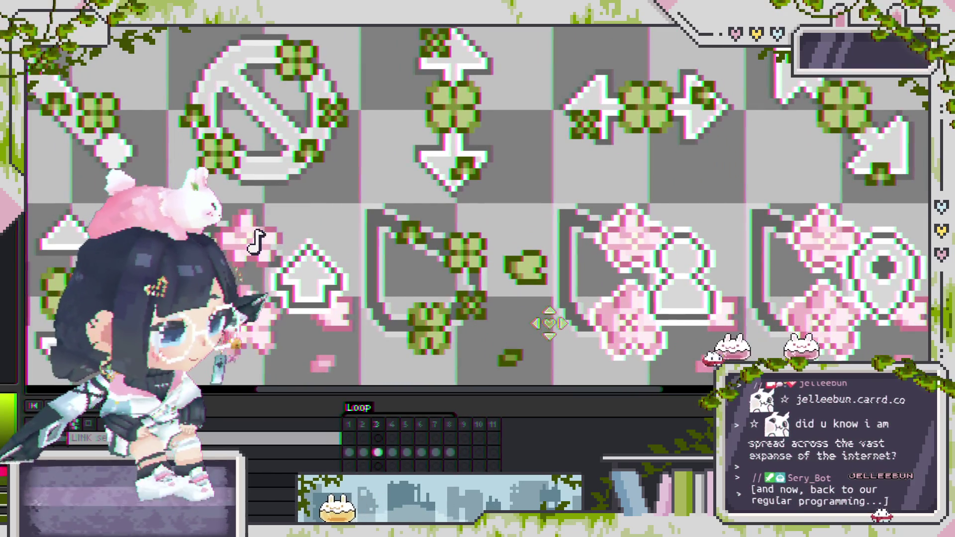
pyautogui.scroll(3, 535, 305)
pyautogui.scroll(-3, 526, 294)
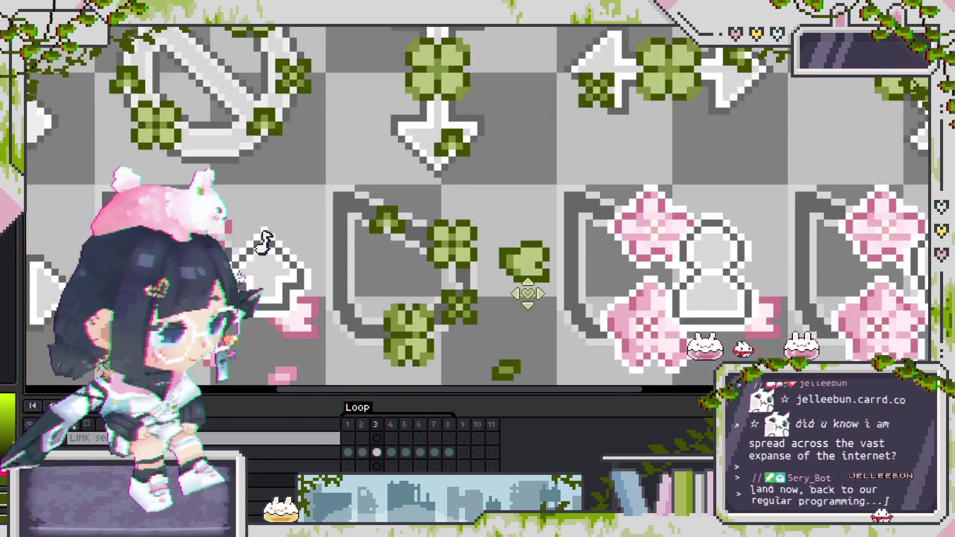
pyautogui.scroll(-2, 568, 301)
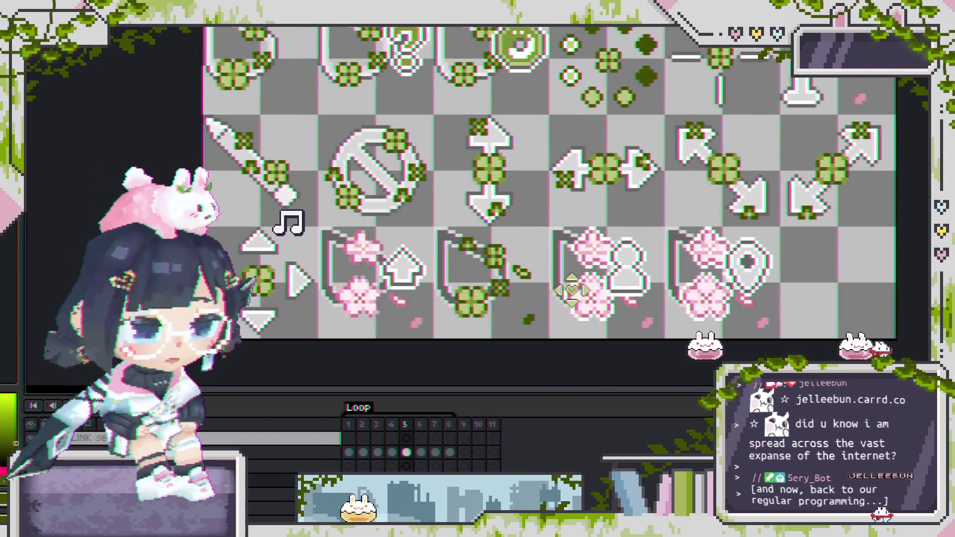
pyautogui.scroll(-2, 552, 296)
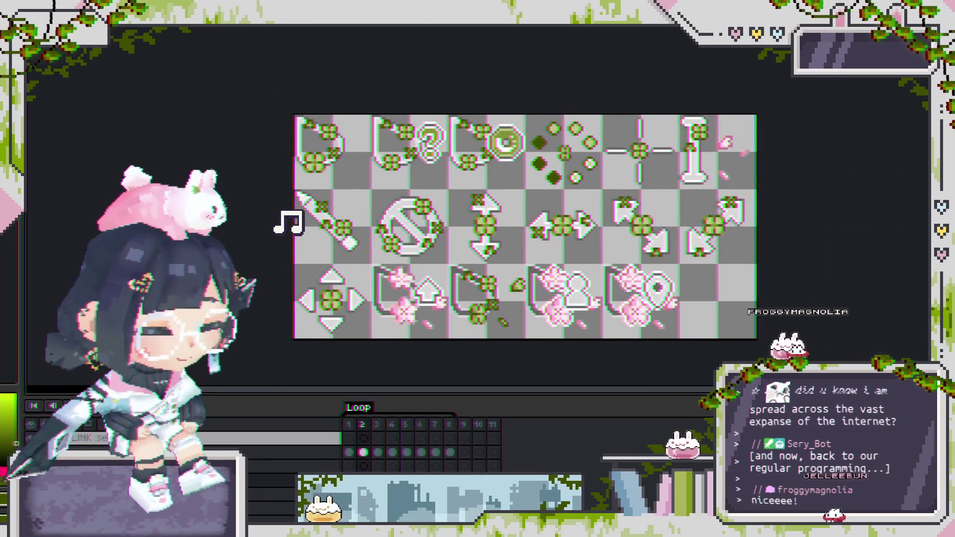
pyautogui.click(362, 466)
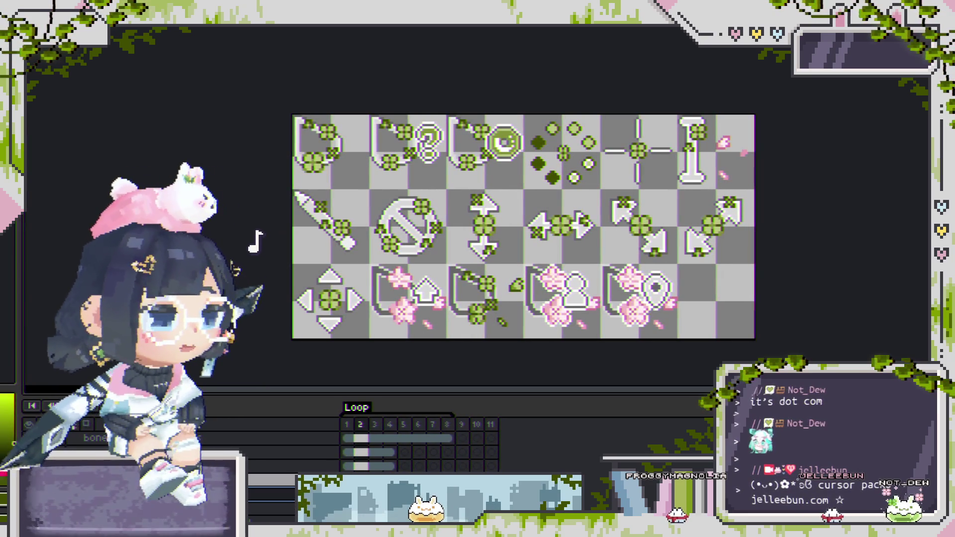
pyautogui.moveTo(492, 253); pyautogui.dragTo(447, 236)
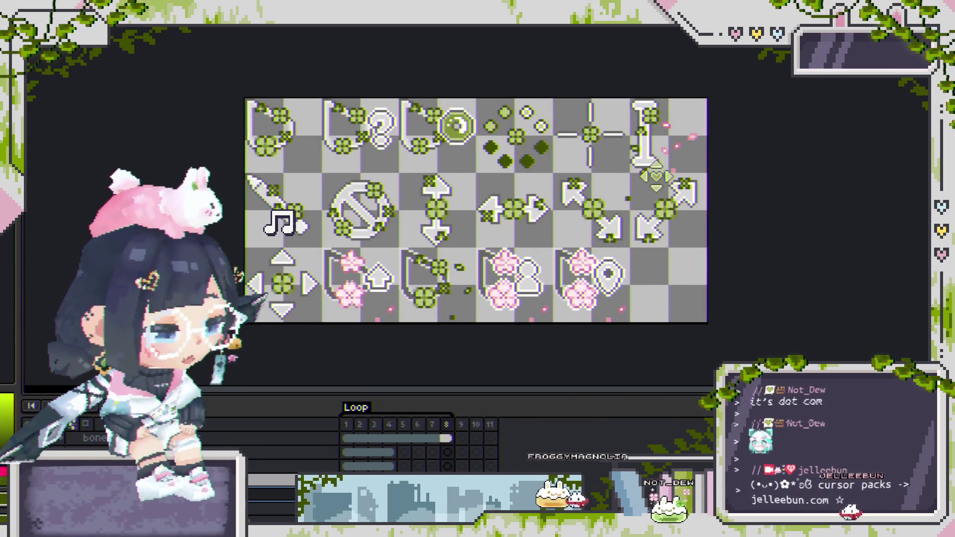
pyautogui.scroll(3, 259, 241)
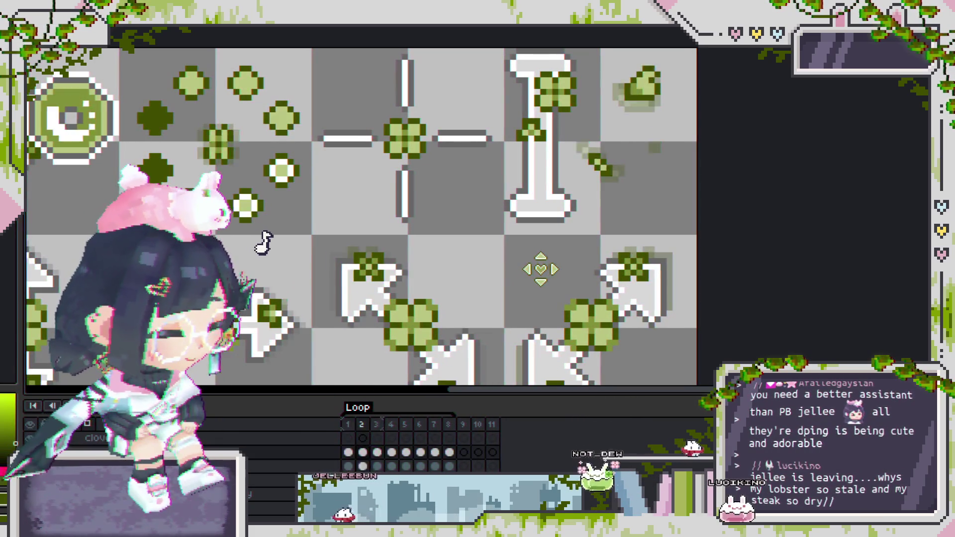
pyautogui.scroll(-2, 542, 269)
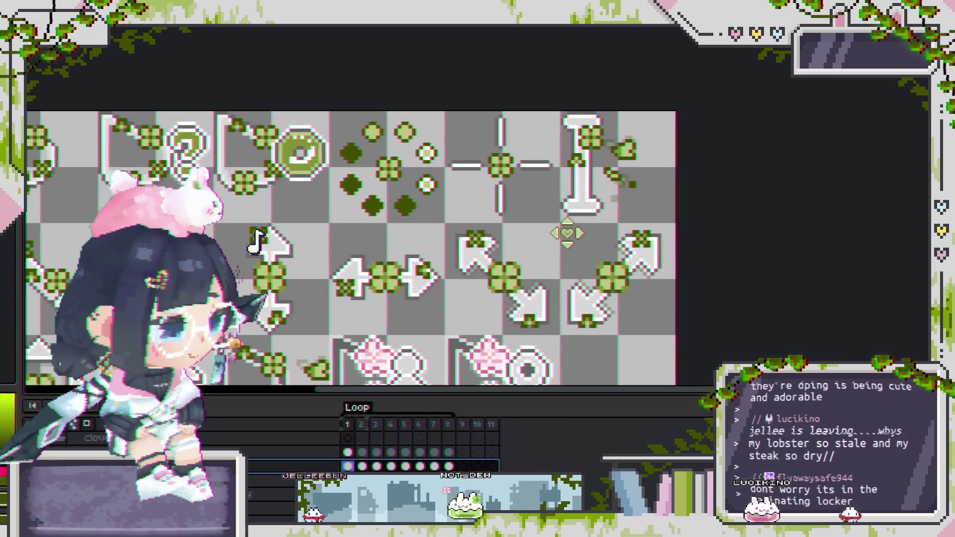
pyautogui.press('Up')
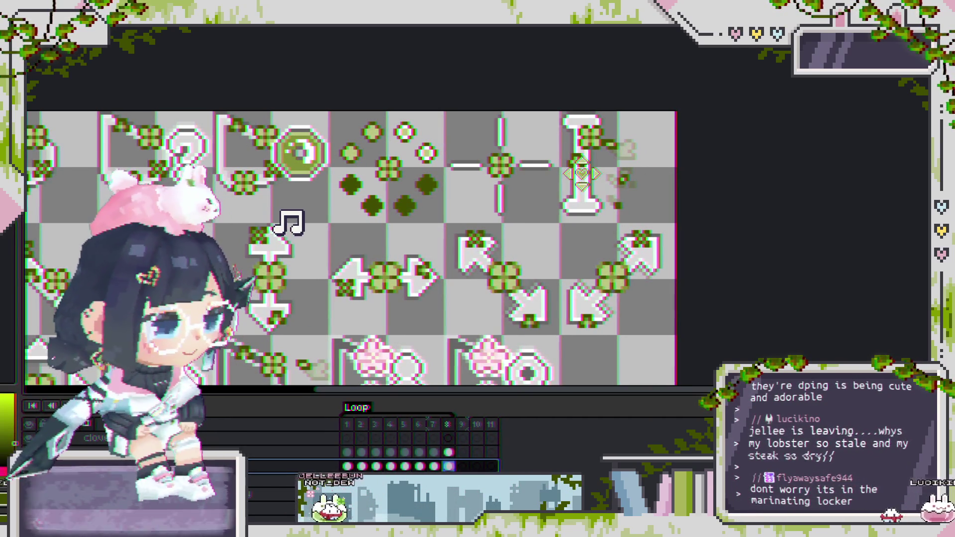
pyautogui.press('Down')
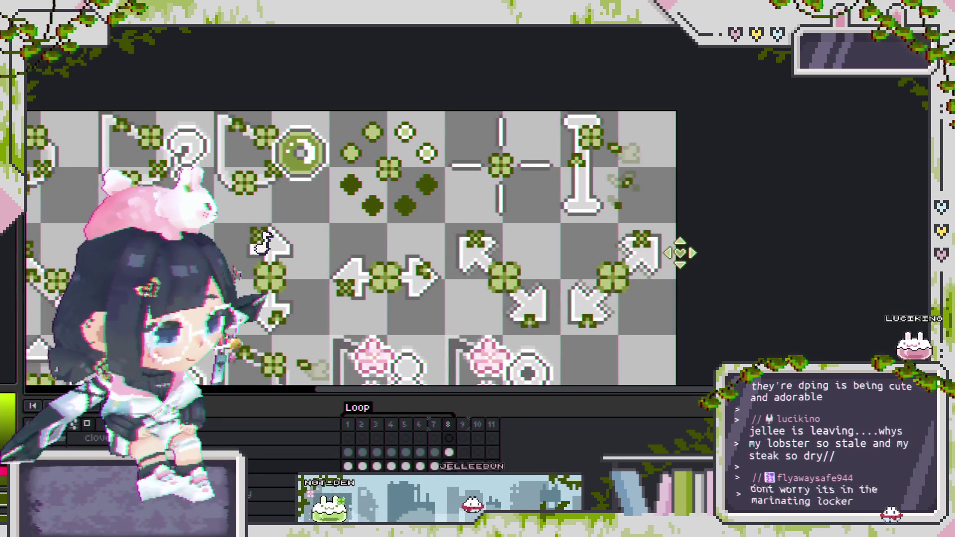
pyautogui.press('Return')
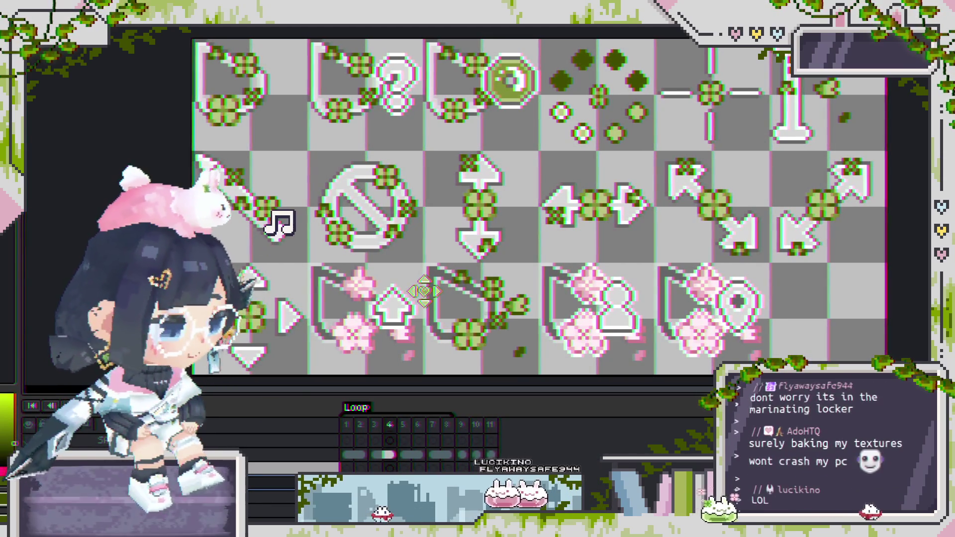
# Step: Nudge the bracket cursor's clover pixels one pixel left and review the surrounding icons
pyautogui.scroll(2, 415, 317)
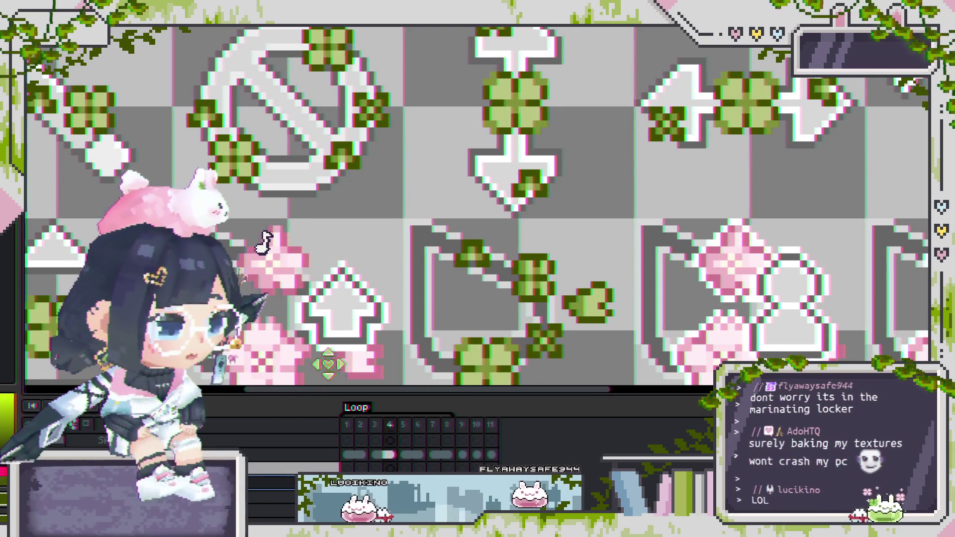
pyautogui.scroll(3, 491, 234)
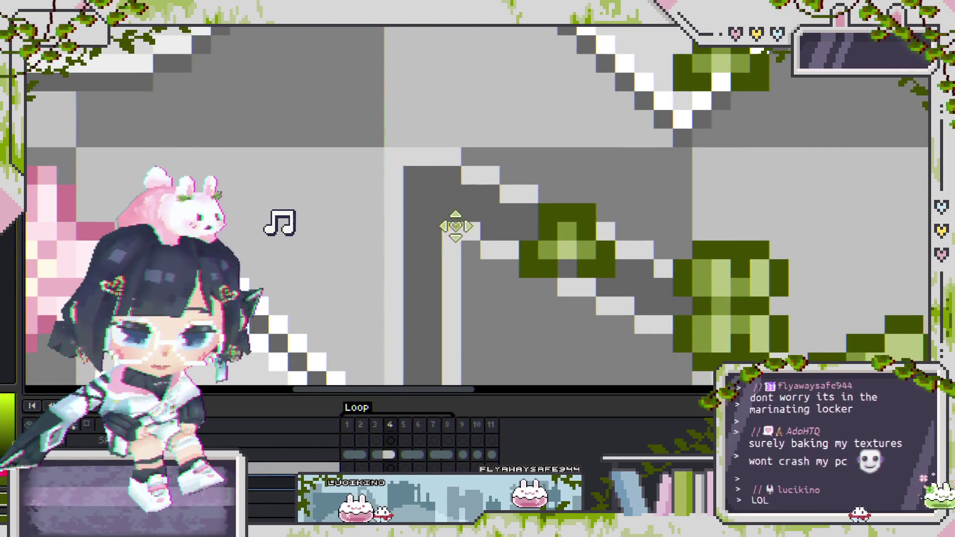
pyautogui.press('Left')
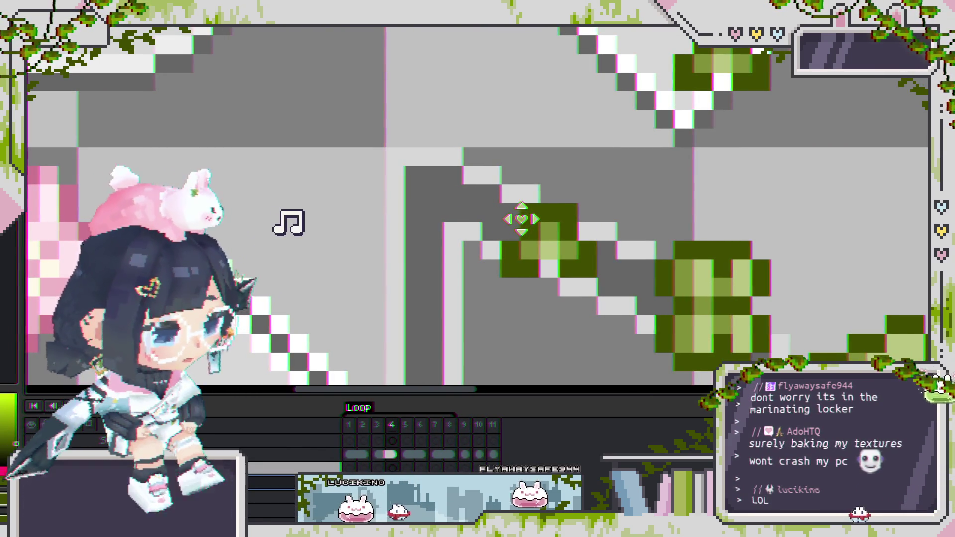
pyautogui.scroll(-4, 521, 219)
pyautogui.moveTo(490, 246)
pyautogui.mouseDown()
pyautogui.moveTo(491, 181)
pyautogui.moveTo(518, 249)
pyautogui.mouseUp()
pyautogui.moveTo(526, 324)
pyautogui.mouseDown()
pyautogui.moveTo(501, 214)
pyautogui.moveTo(522, 171)
pyautogui.moveTo(480, 203)
pyautogui.mouseUp()
pyautogui.scroll(3, 489, 274)
pyautogui.scroll(-2, 489, 274)
pyautogui.scroll(-2, 415, 276)
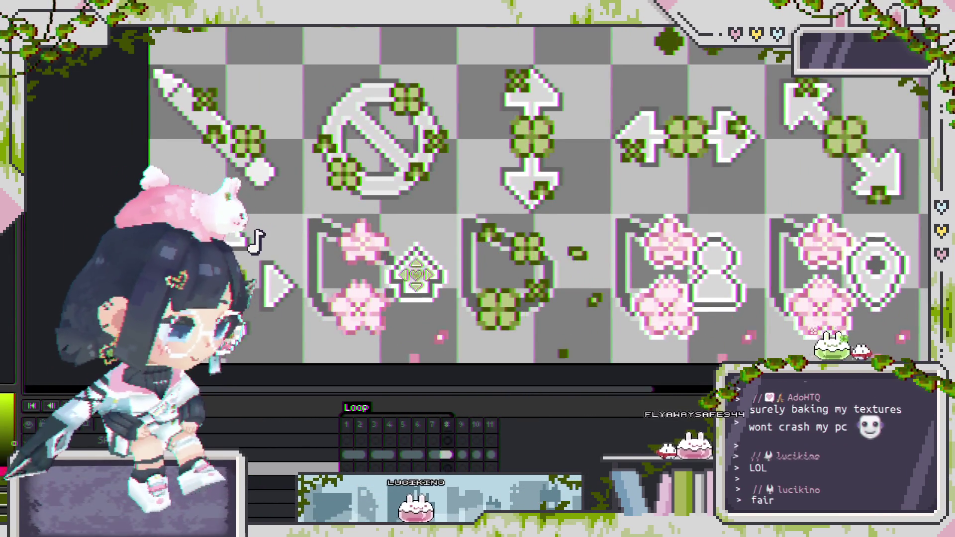
pyautogui.scroll(-2, 415, 275)
pyautogui.scroll(2, 467, 265)
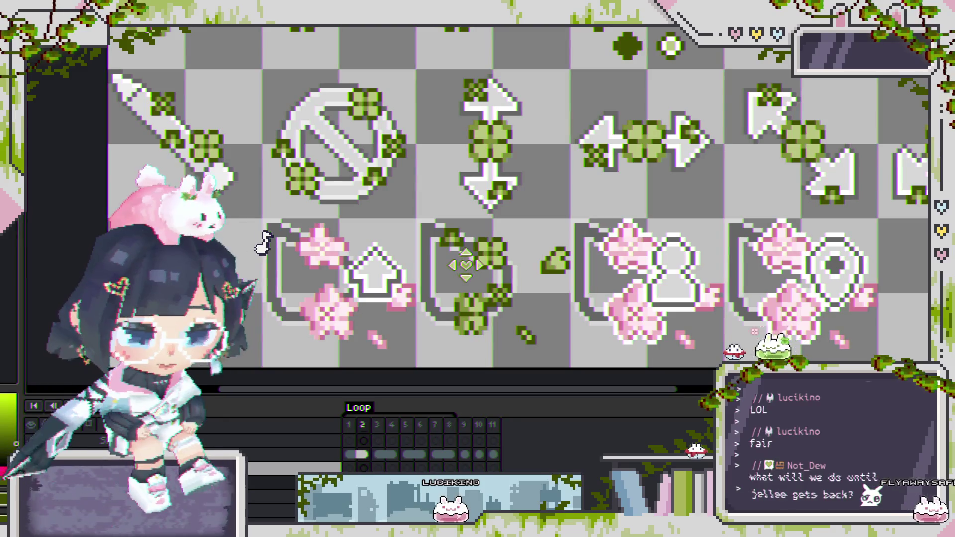
pyautogui.scroll(-2, 513, 263)
pyautogui.scroll(-3, 517, 262)
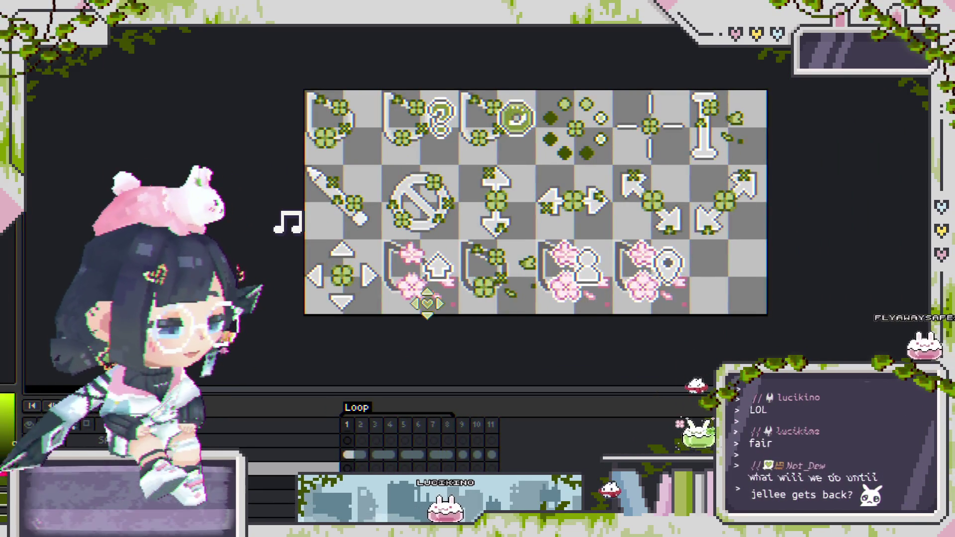
# Step: Play the cursor animation and watch it at different zoom levels
pyautogui.press('Return')
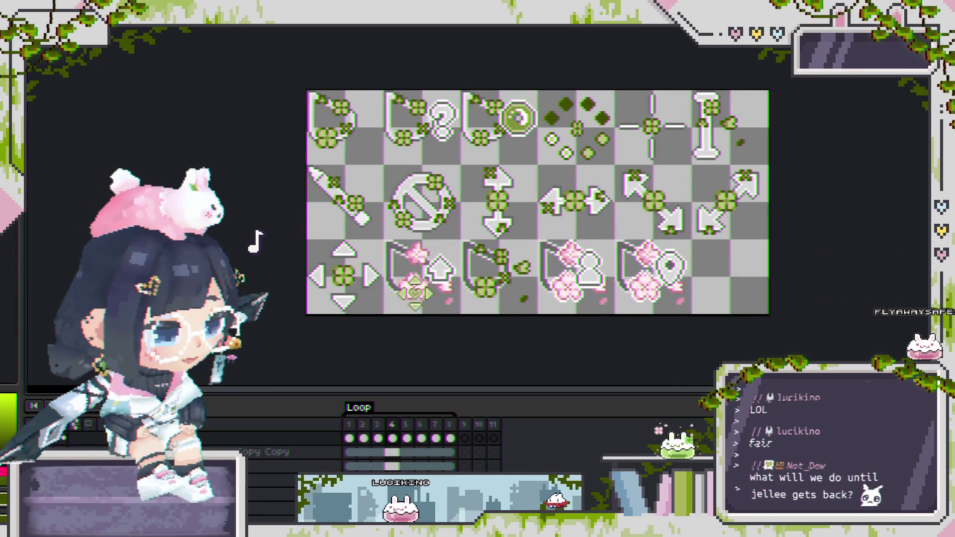
pyautogui.scroll(-1, 352, 396)
pyautogui.scroll(1, 398, 448)
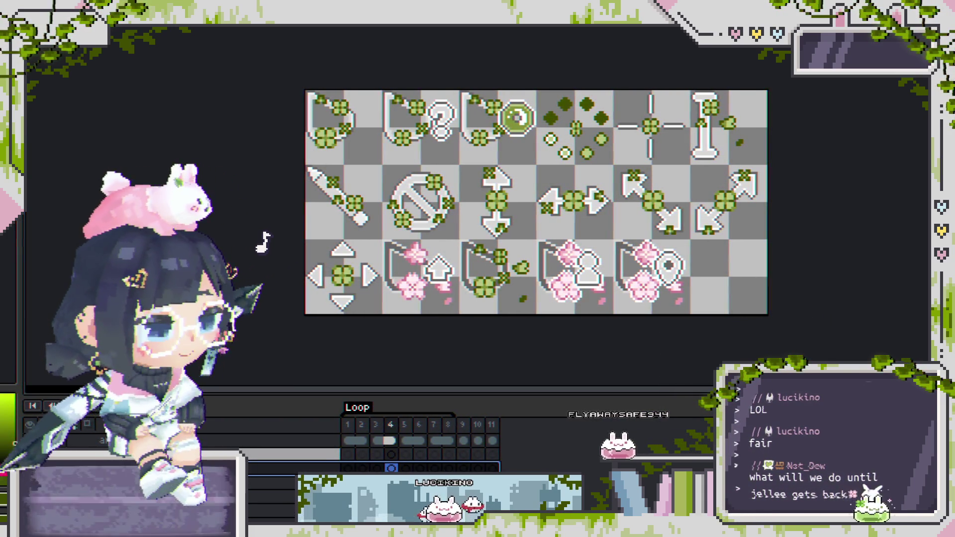
pyautogui.scroll(-1, 420, 448)
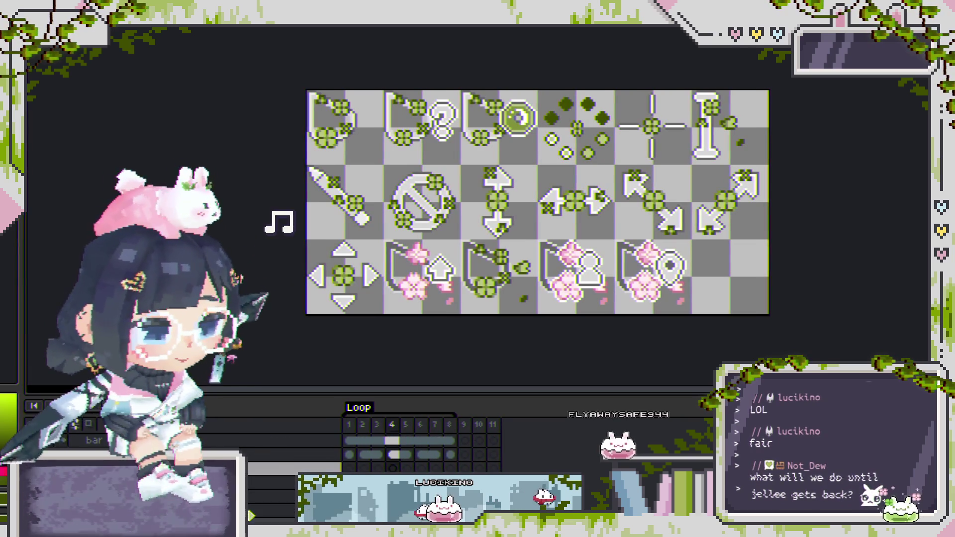
pyautogui.scroll(-1, 421, 448)
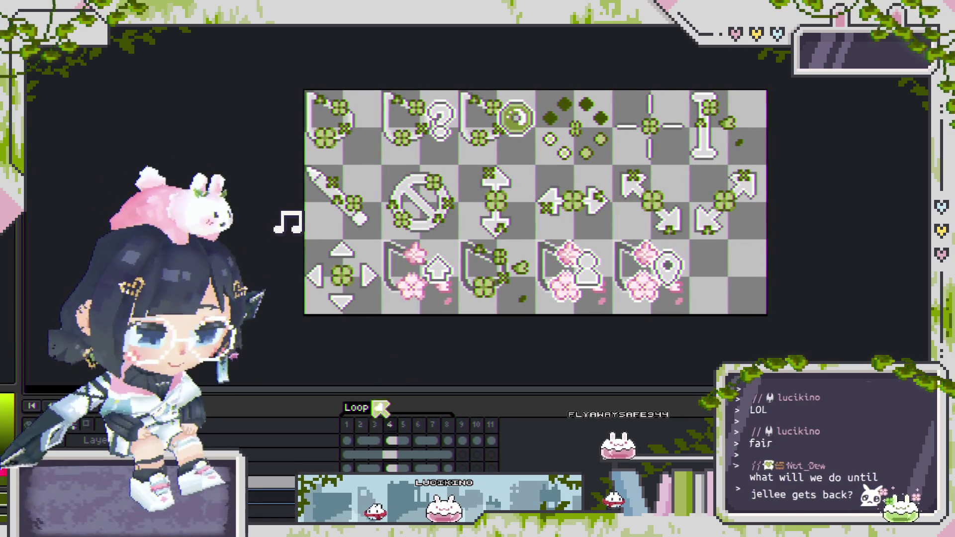
pyautogui.scroll(3, 586, 265)
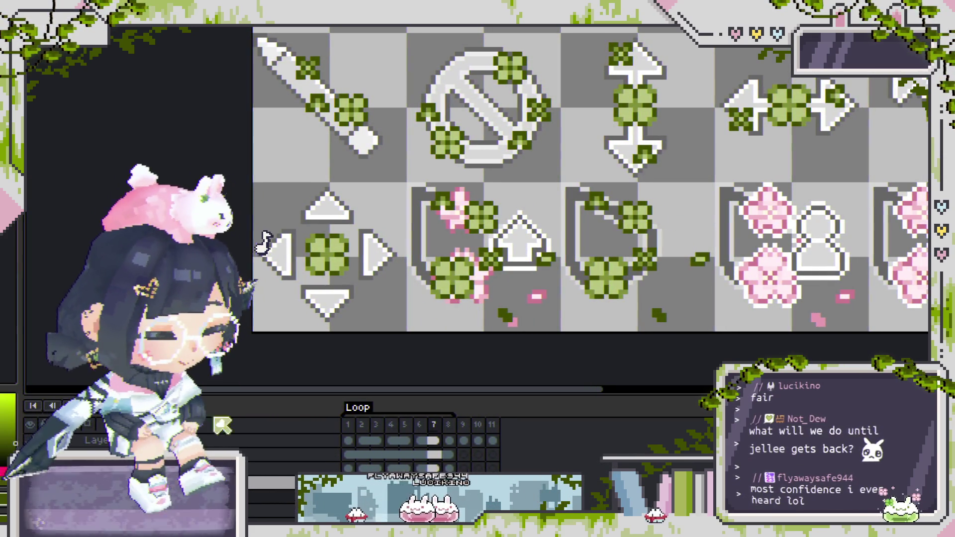
# Step: Clear the pink petals from the up-arrow cursor's cels across three layers and commit the transform
pyautogui.hotkey('alt', 'Up')
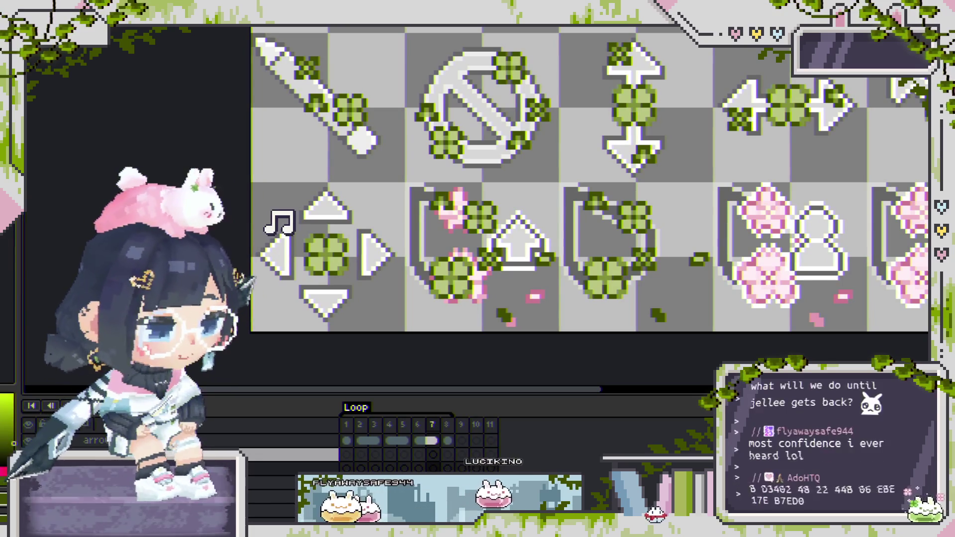
pyautogui.hotkey('alt', 'Up')
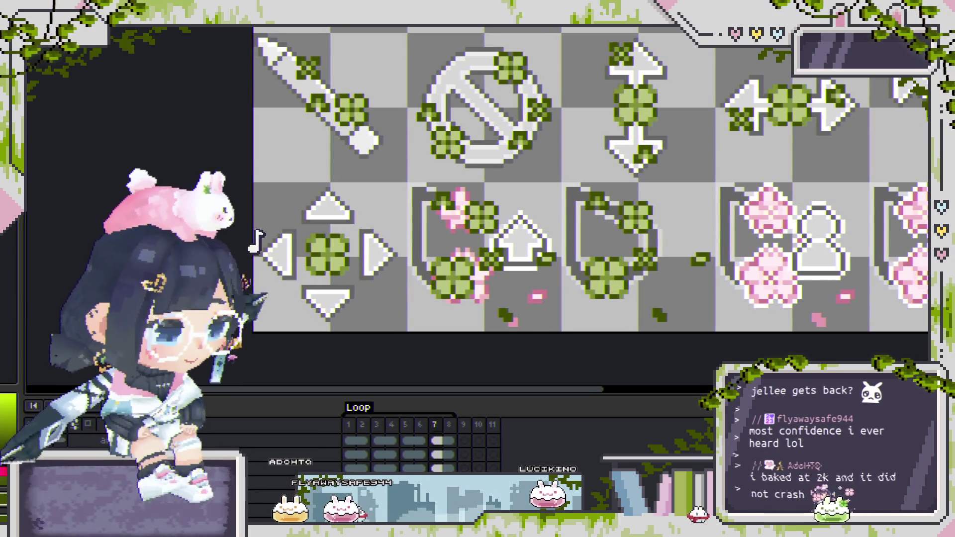
pyautogui.hotkey('ctrl', 'z')
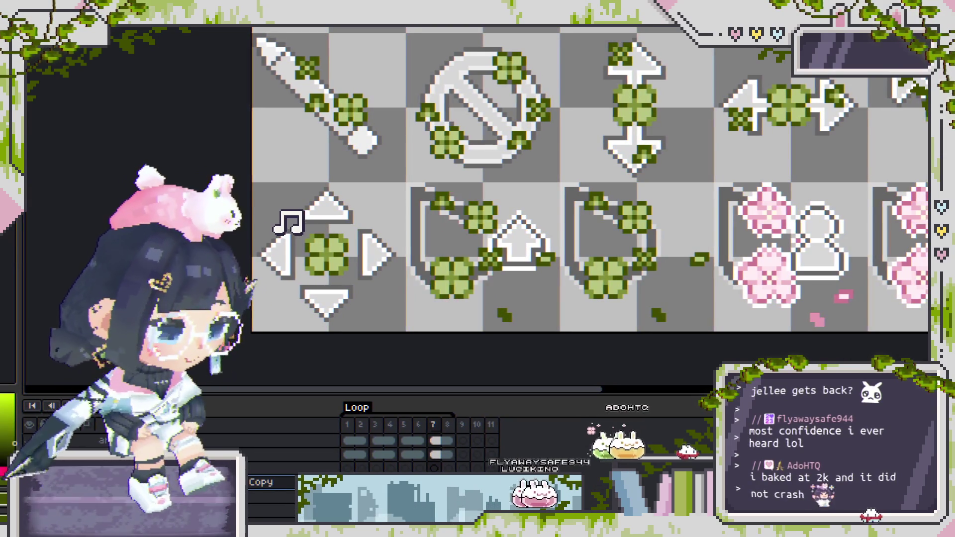
pyautogui.scroll(-3, 368, 287)
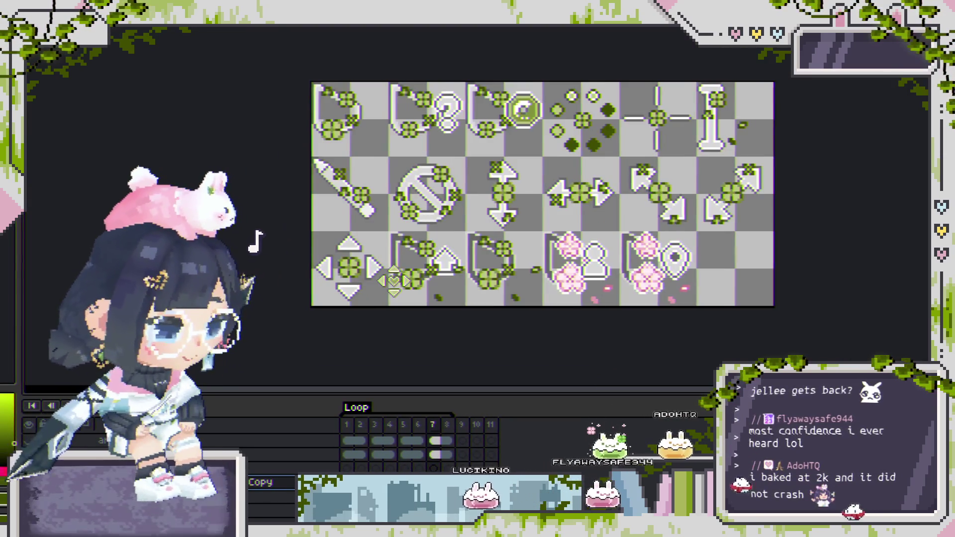
pyautogui.scroll(3, 421, 281)
pyautogui.press('Up')
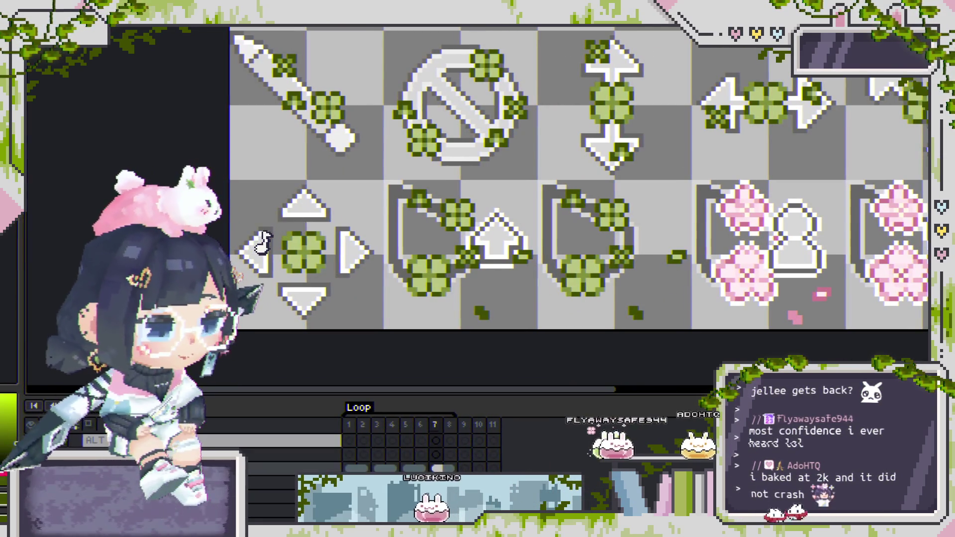
pyautogui.press('Up')
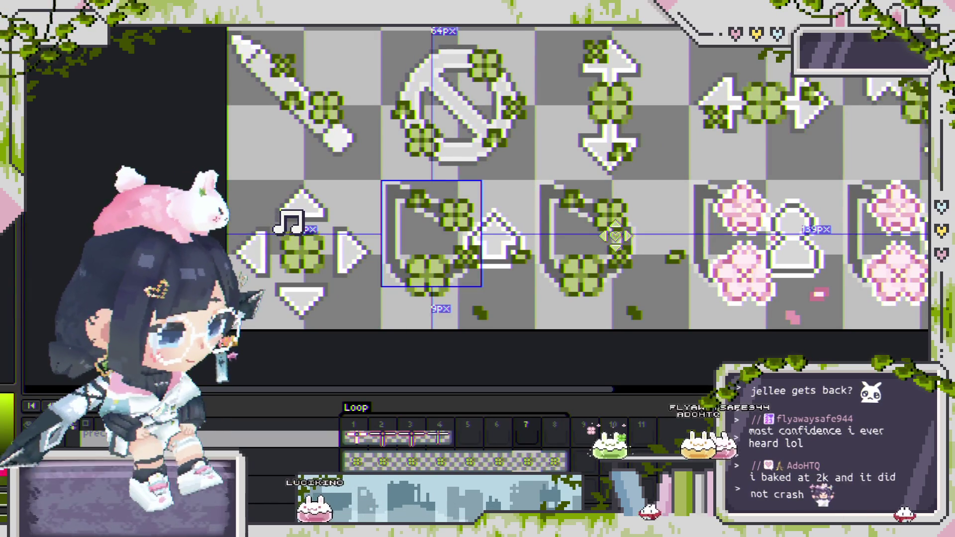
pyautogui.press('Up')
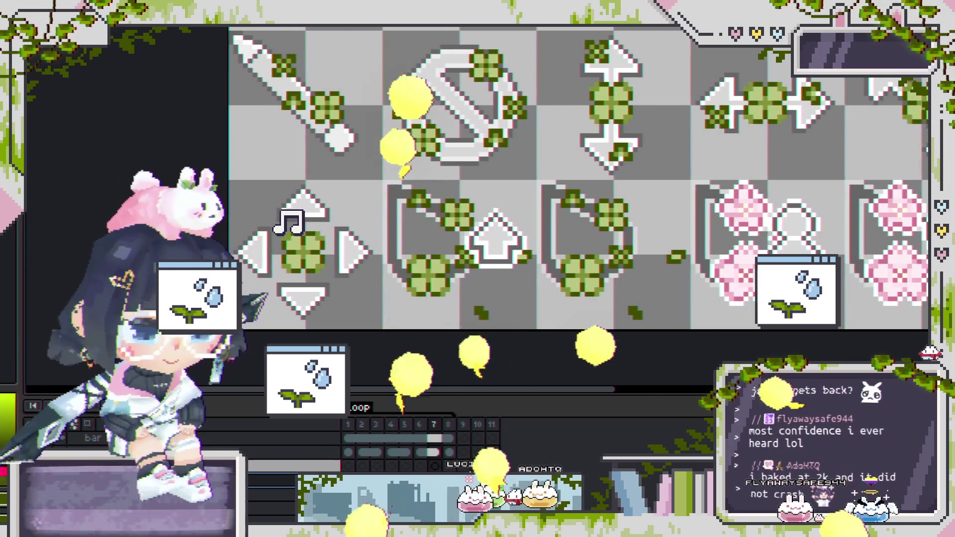
pyautogui.moveTo(436, 239); pyautogui.dragTo(417, 232)
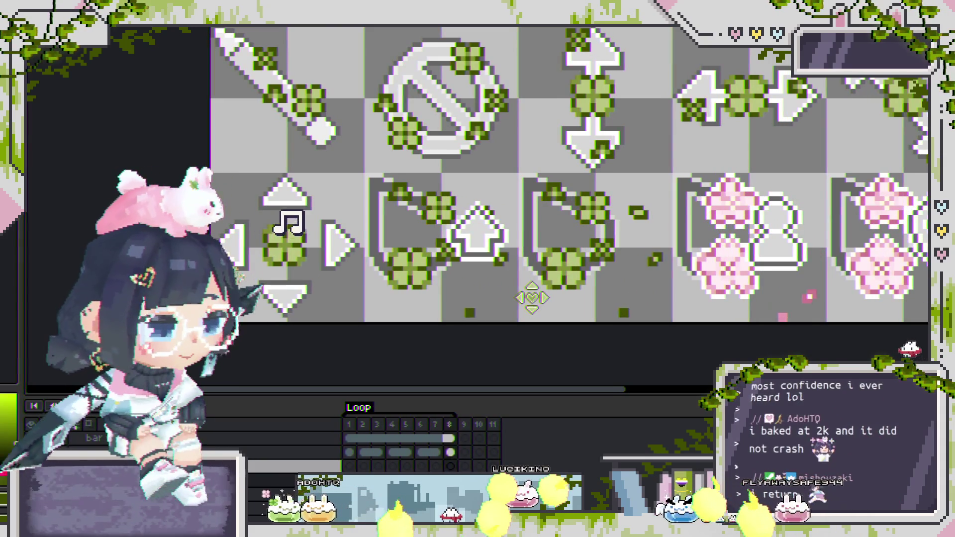
pyautogui.scroll(-1, 422, 233)
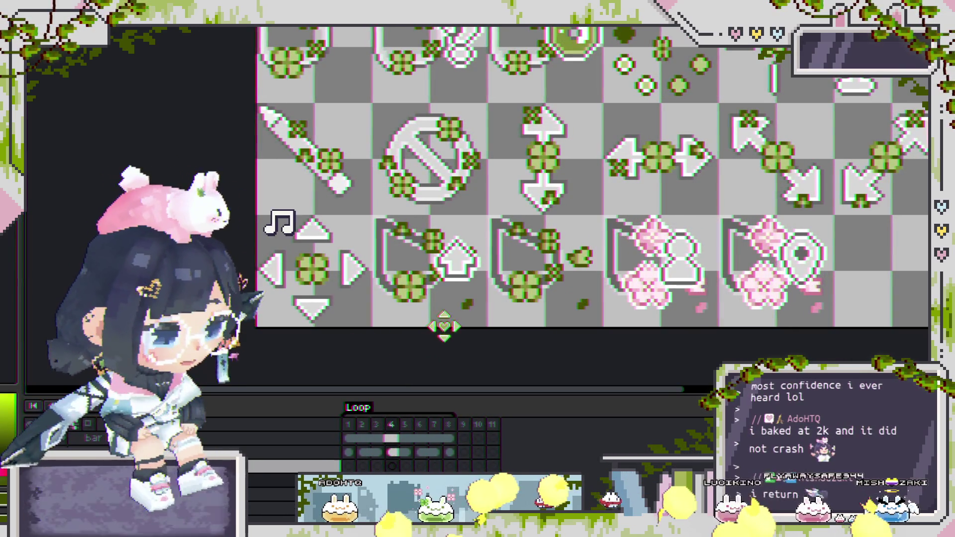
pyautogui.moveTo(428, 281); pyautogui.dragTo(403, 251)
pyautogui.scroll(-1, 409, 323)
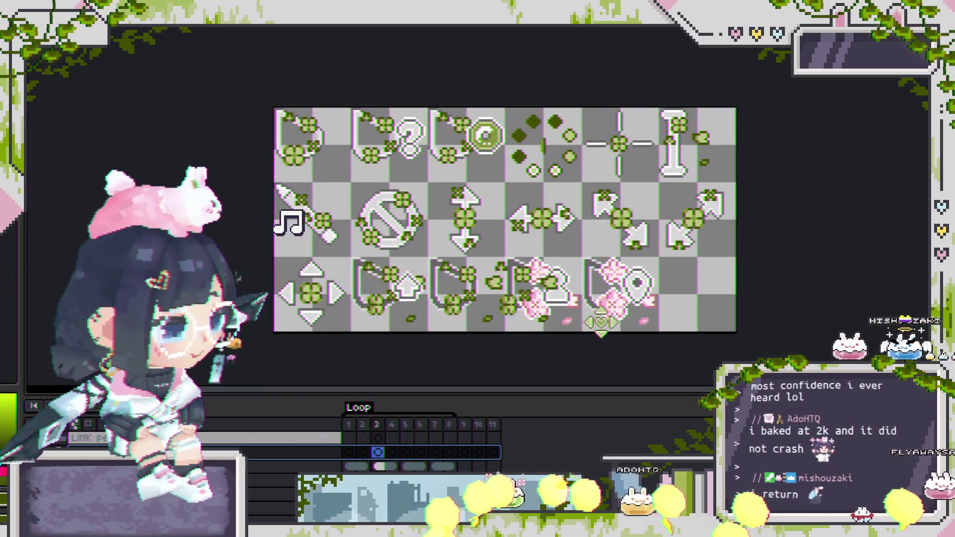
# Step: Zoom in and out to review the three rows of clover-decorated cursors
pyautogui.scroll(2, 267, 243)
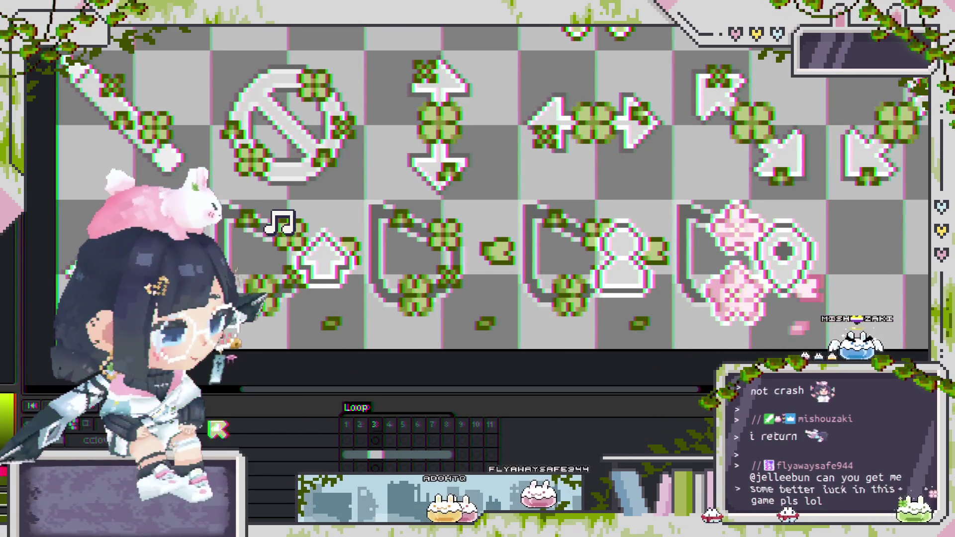
pyautogui.scroll(-2, 254, 244)
pyautogui.scroll(1, 259, 242)
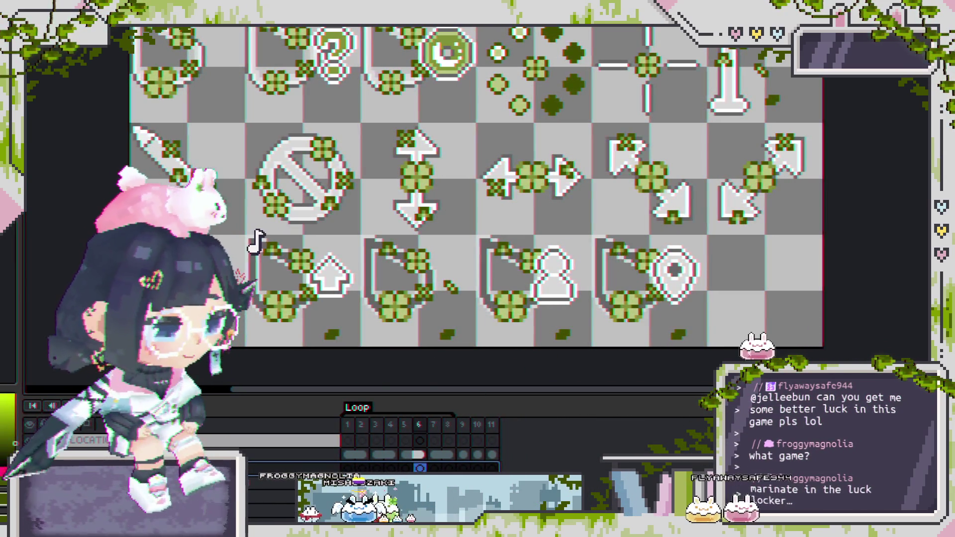
pyautogui.scroll(-2, 581, 353)
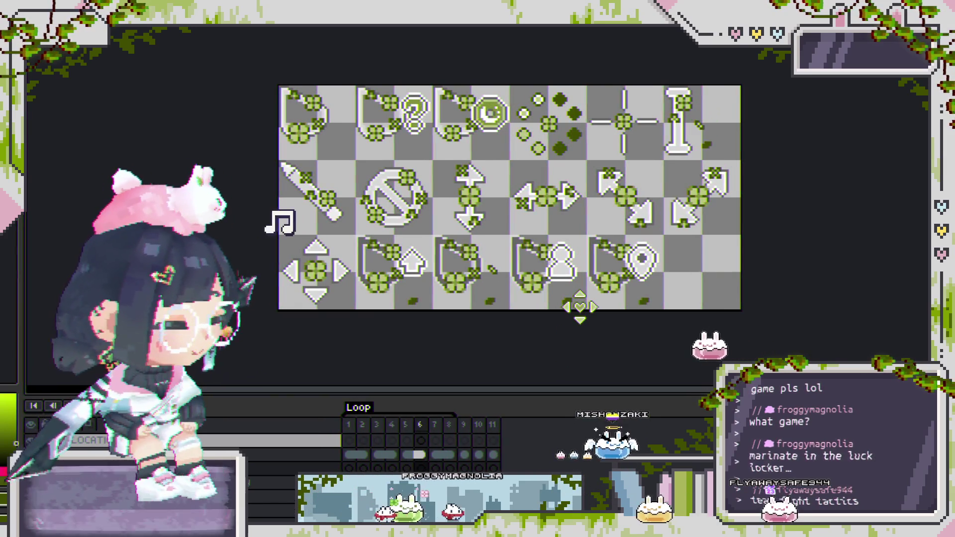
pyautogui.scroll(3, 591, 272)
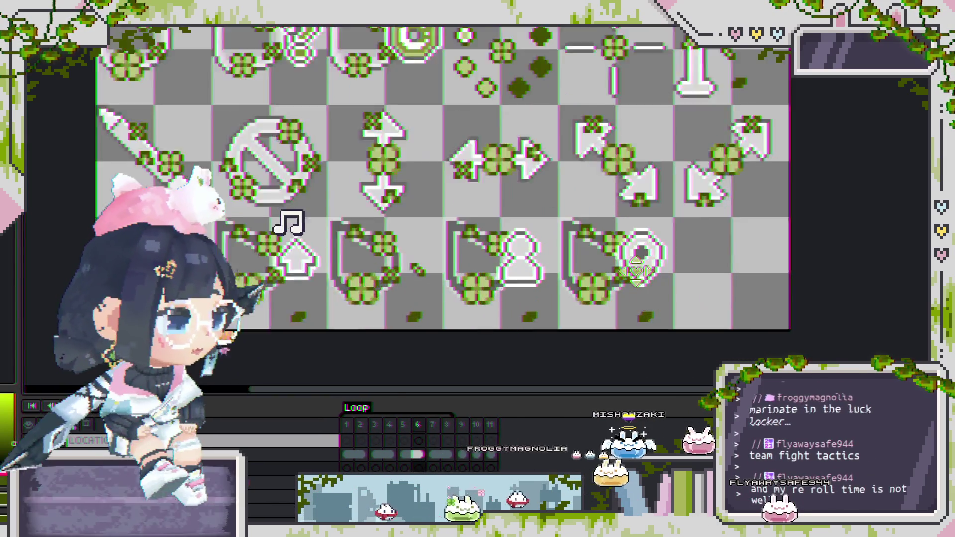
# Step: Bucket-fill the pin icon's interior with olive green and touch up one clover pixel in dark green
pyautogui.scroll(2, 614, 242)
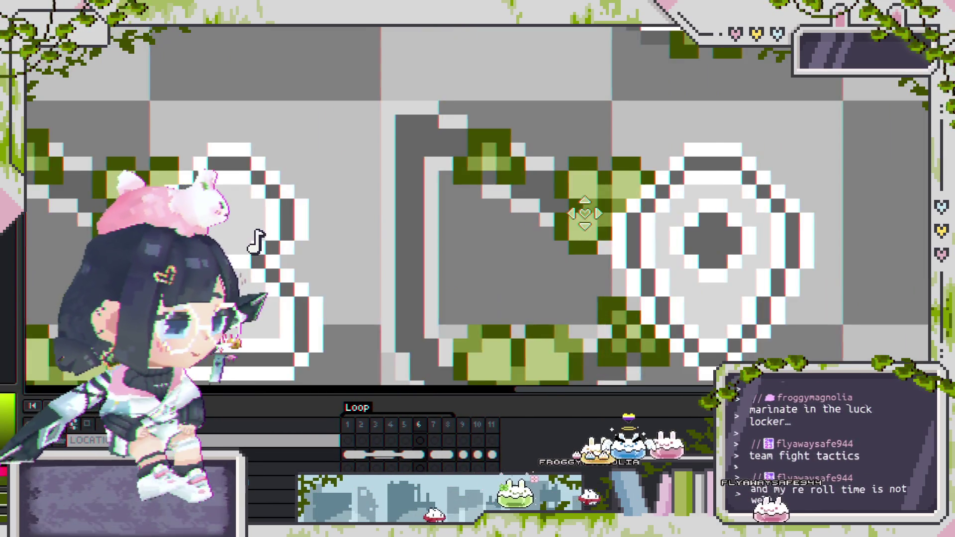
pyautogui.click(646, 246)
pyautogui.scroll(-4, 647, 246)
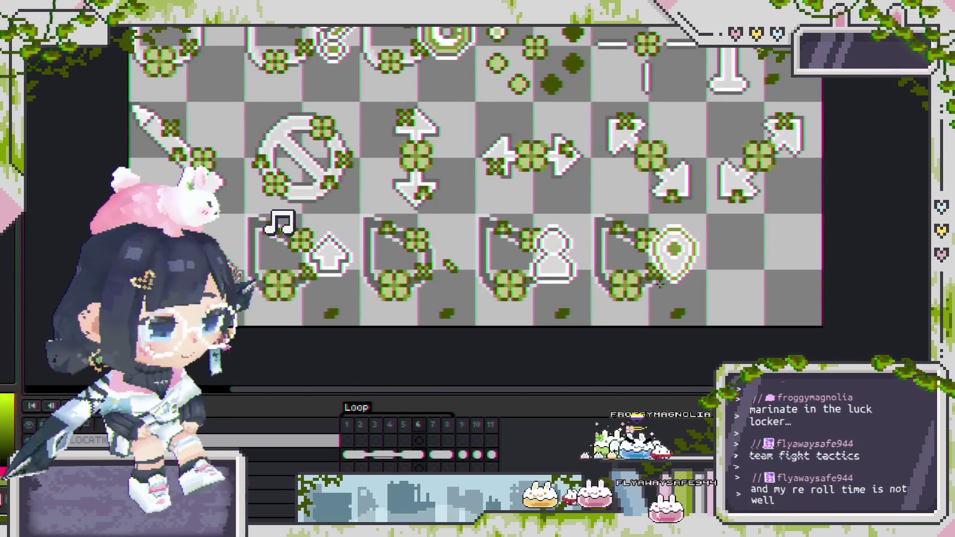
pyautogui.scroll(-2, 642, 223)
pyautogui.scroll(6, 643, 223)
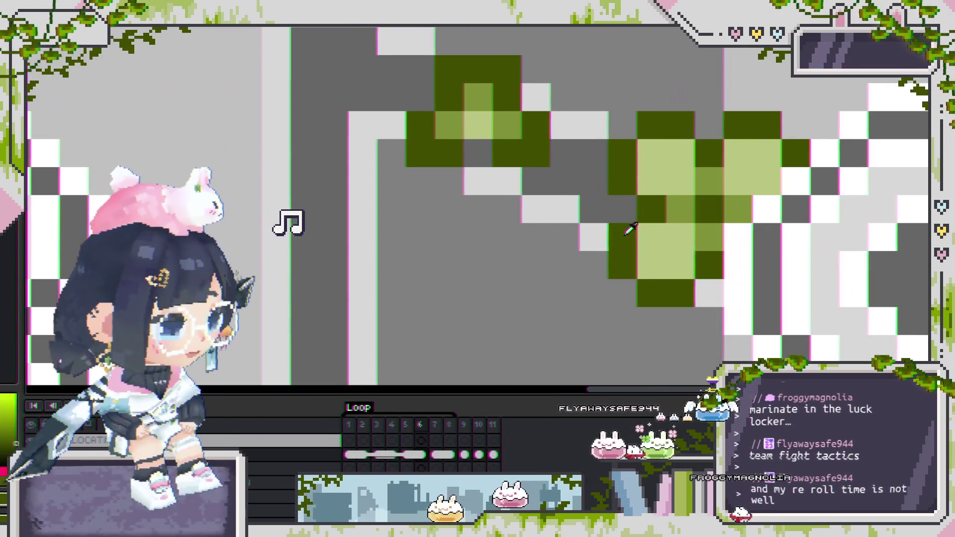
pyautogui.click(769, 246)
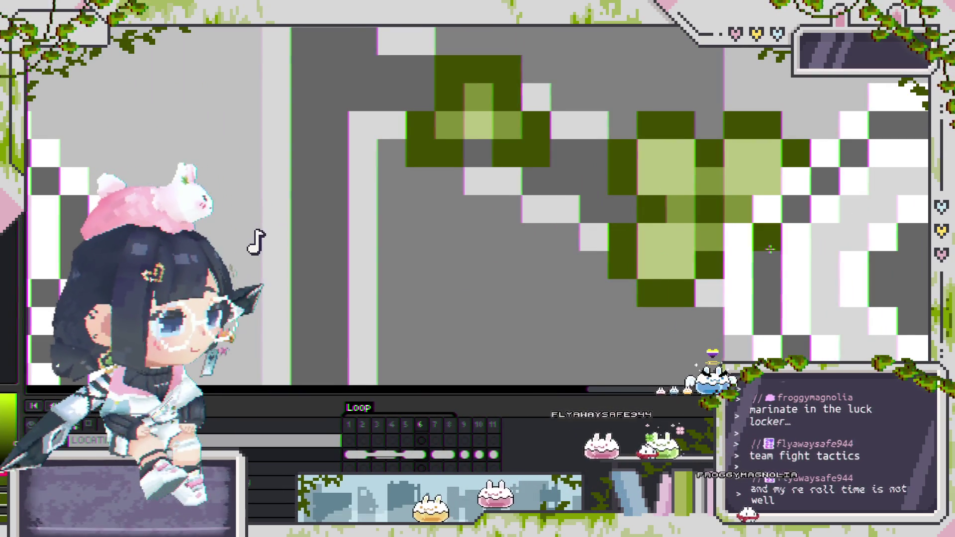
pyautogui.scroll(-5, 762, 255)
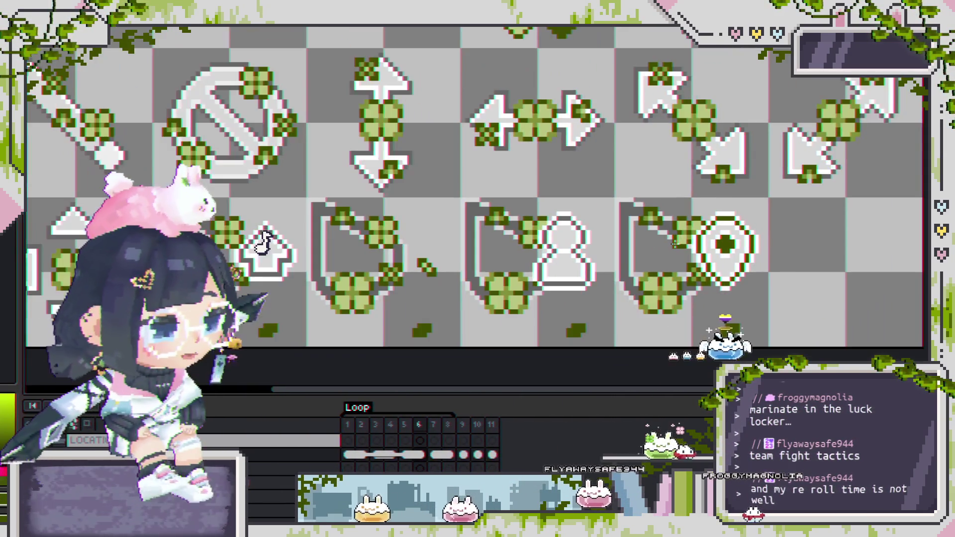
pyautogui.scroll(-1, 675, 244)
pyautogui.scroll(2, 642, 250)
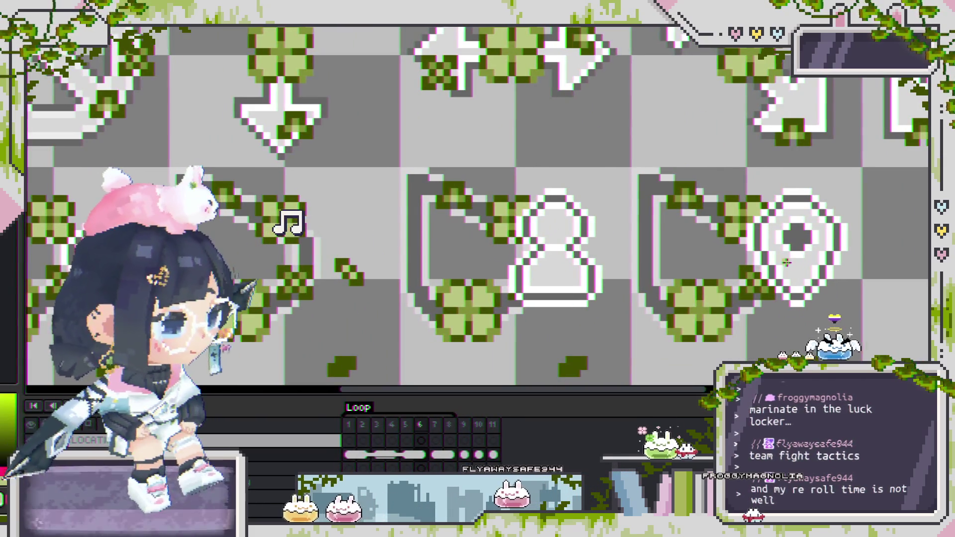
pyautogui.scroll(-3, 738, 205)
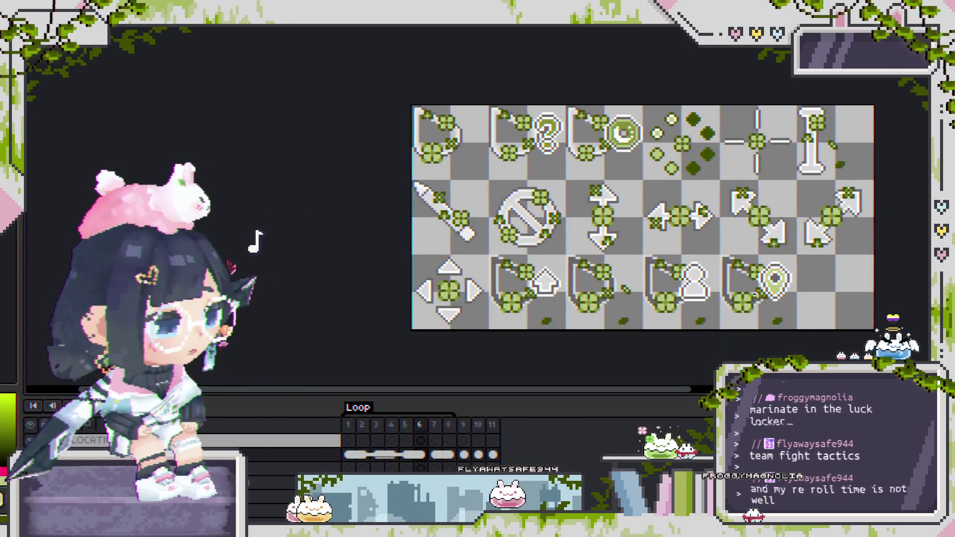
pyautogui.scroll(3, 698, 282)
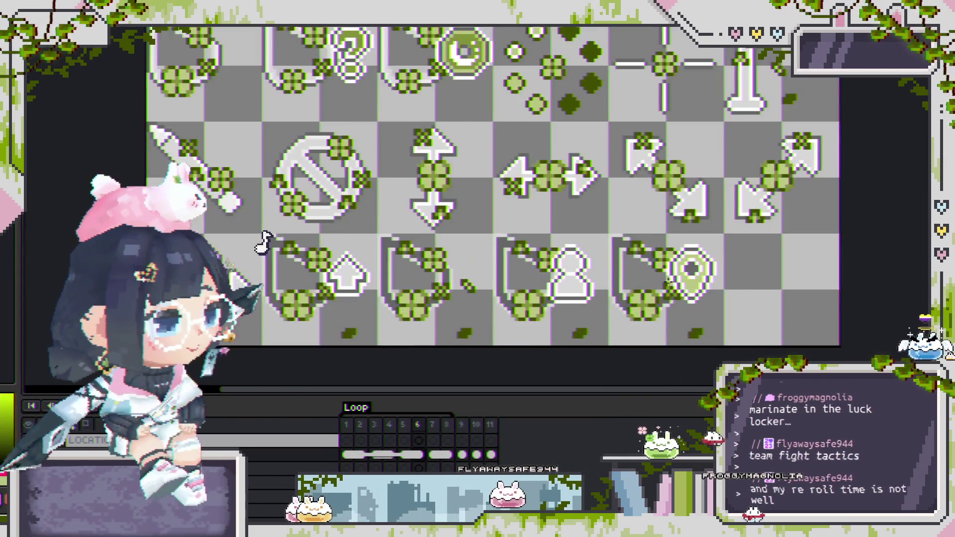
# Step: Switch to the person icon's layer, clear the up-arrow selection, and pick the person icon
pyautogui.keyDown('ctrl'); pyautogui.click(497, 271); pyautogui.keyUp('ctrl')
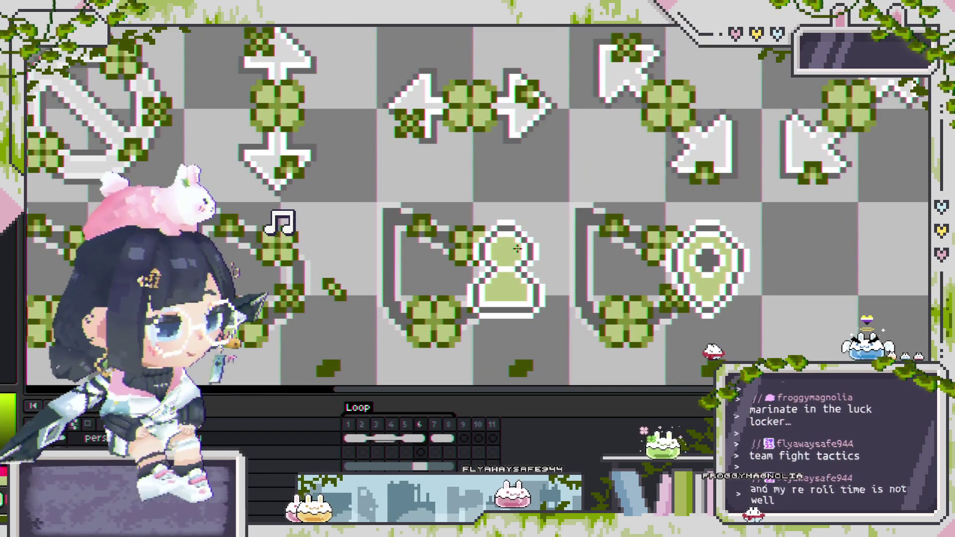
pyautogui.hscroll(-5, 507, 258)
pyautogui.scroll(-4, 439, 270)
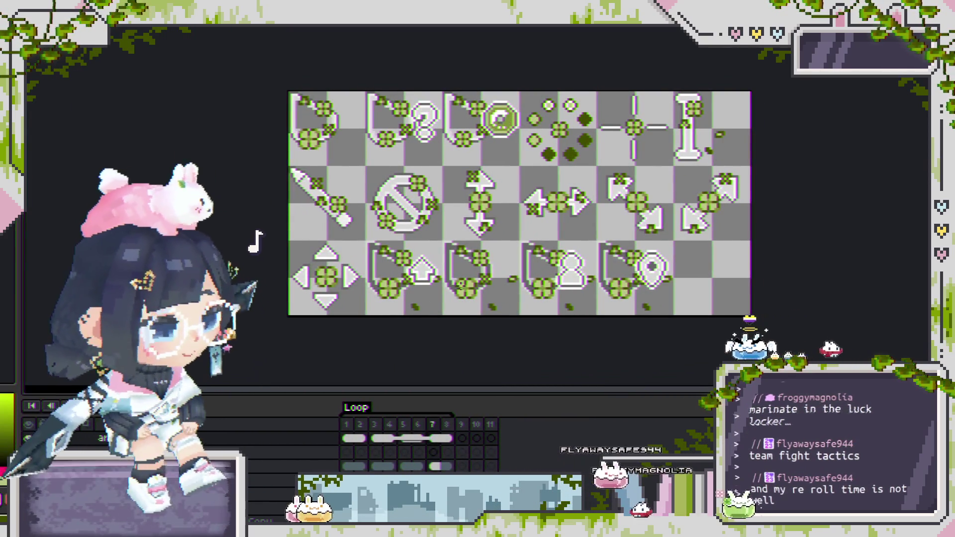
pyautogui.scroll(2, 444, 264)
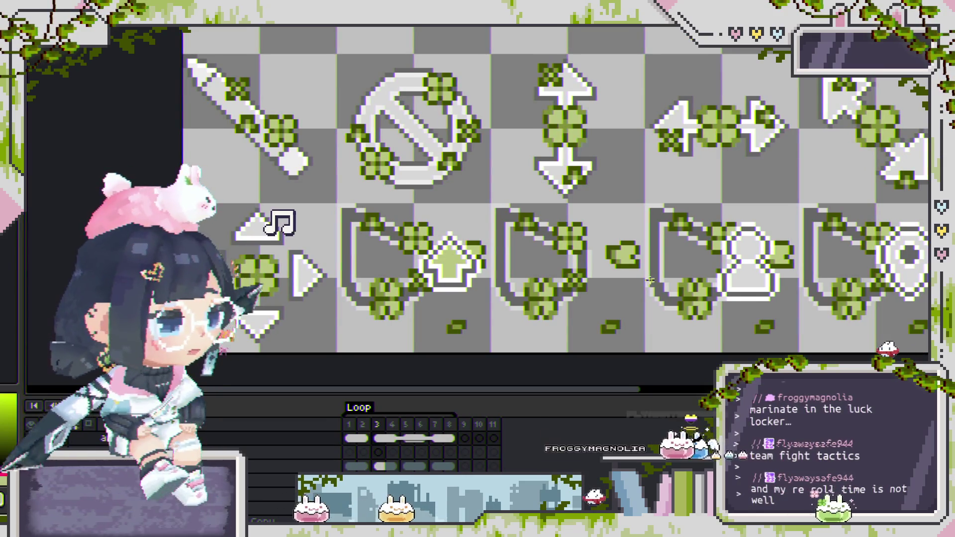
pyautogui.press('Escape')
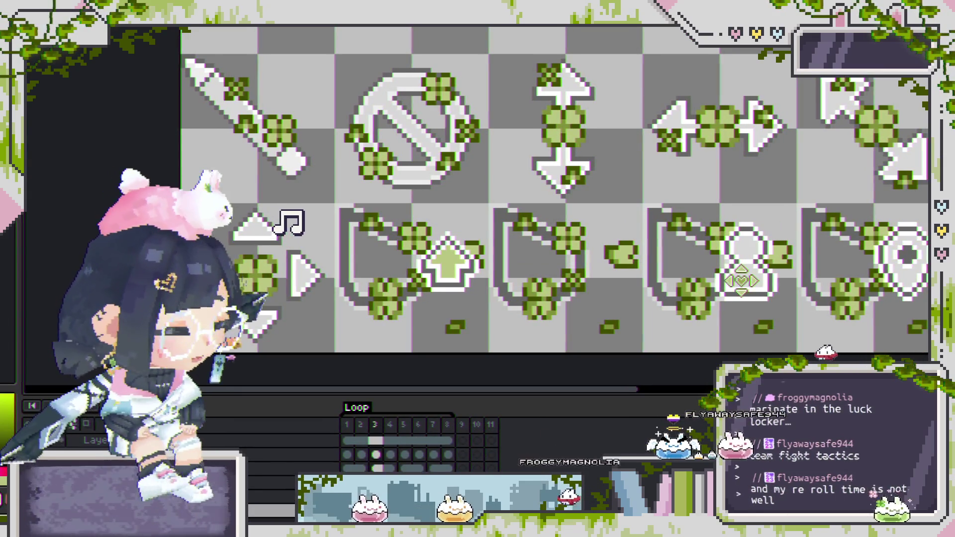
pyautogui.hscroll(5, 267, 243)
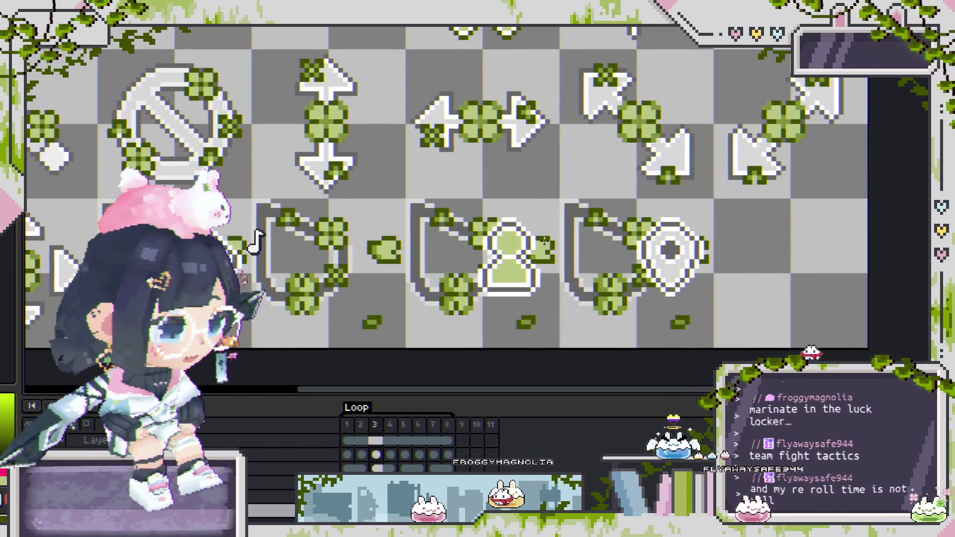
pyautogui.click(510, 256)
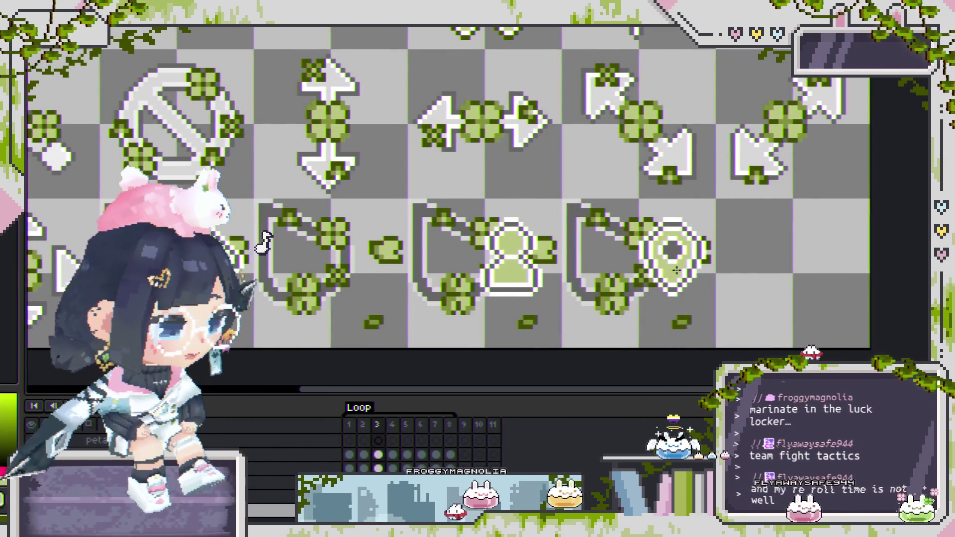
pyautogui.scroll(-2, 680, 271)
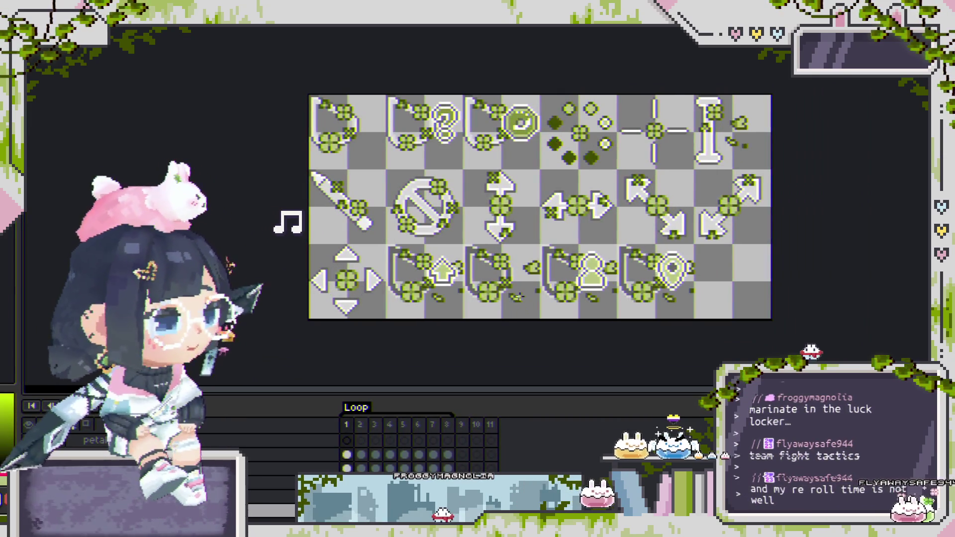
# Step: Zoom out to bring the help question-mark icon into view
pyautogui.scroll(-2, 523, 298)
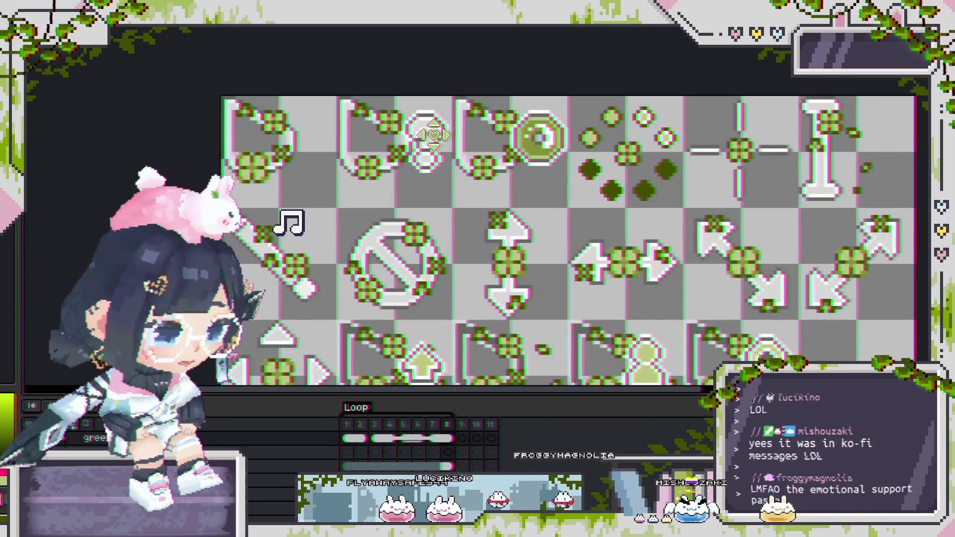
pyautogui.scroll(1, 433, 132)
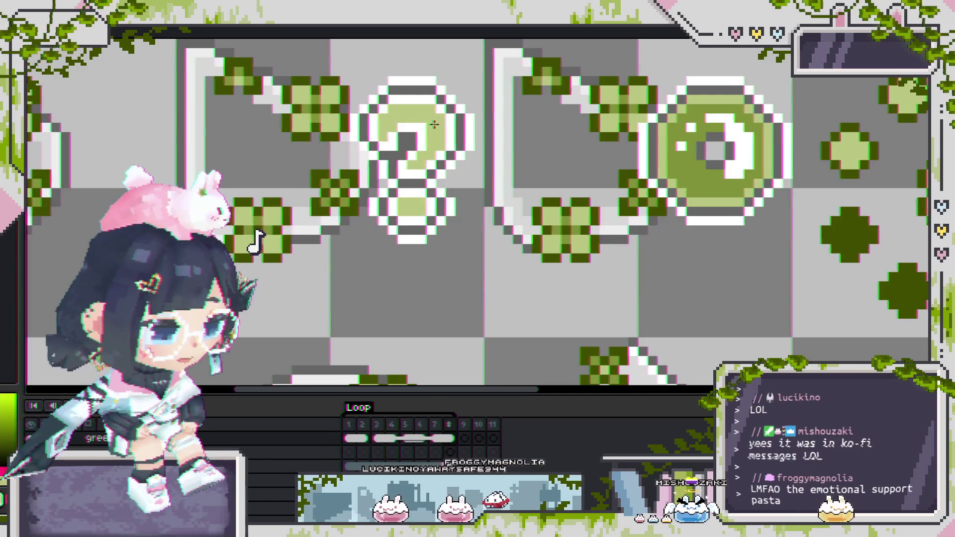
pyautogui.scroll(-1, 433, 127)
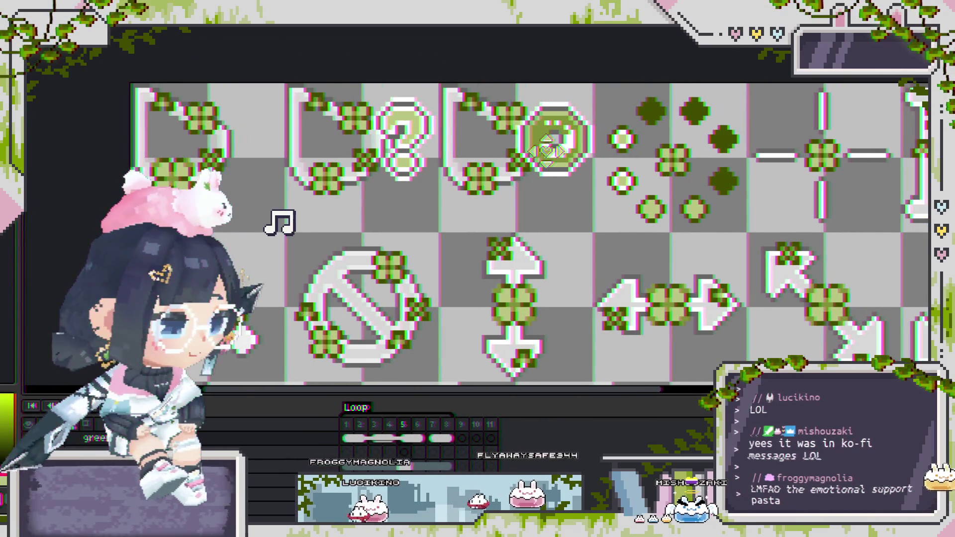
pyautogui.scroll(2, 536, 137)
pyautogui.scroll(-3, 536, 136)
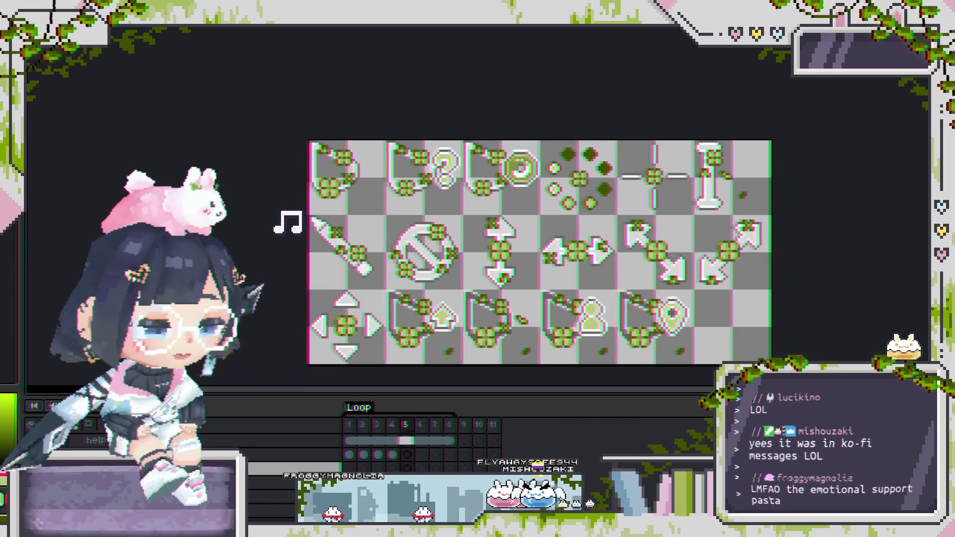
pyautogui.moveTo(514, 248); pyautogui.dragTo(477, 230)
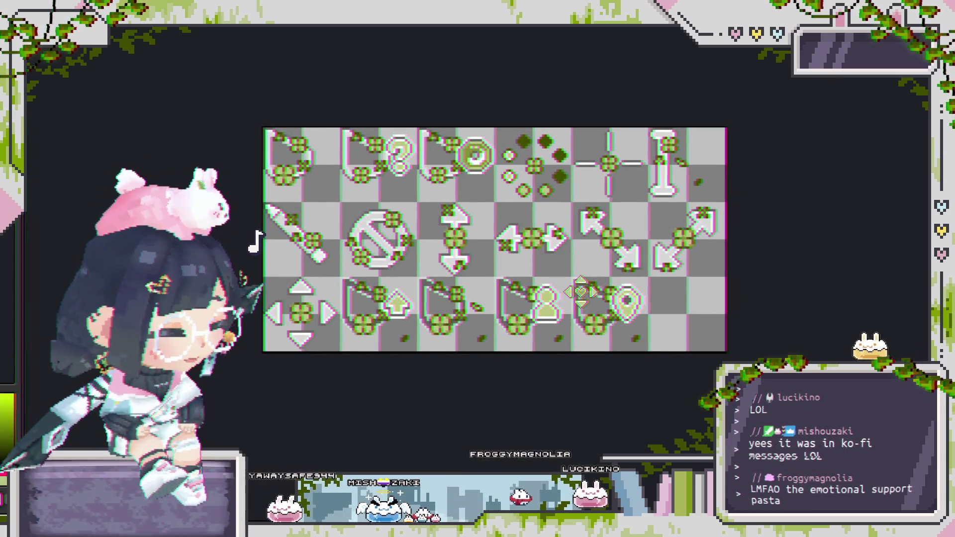
pyautogui.scroll(3, 581, 292)
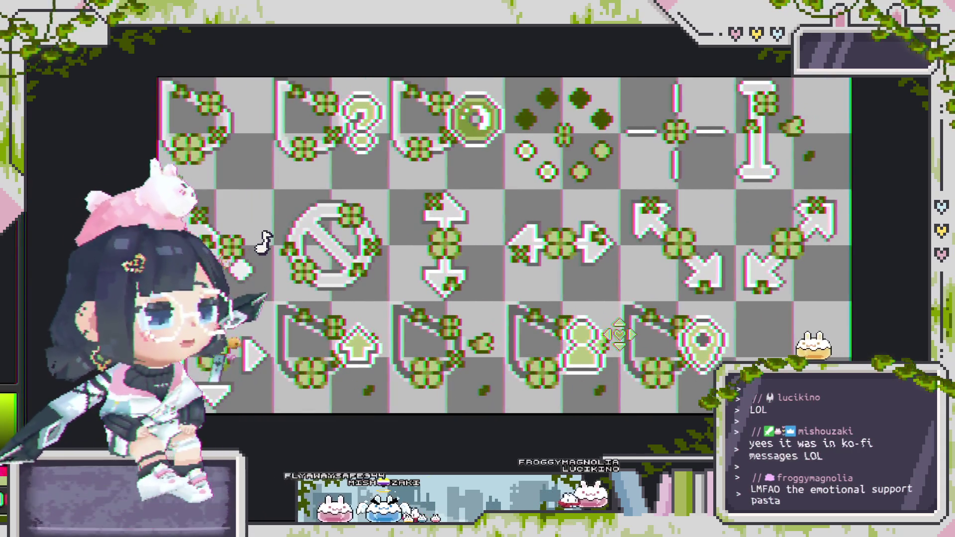
pyautogui.scroll(-3, 622, 329)
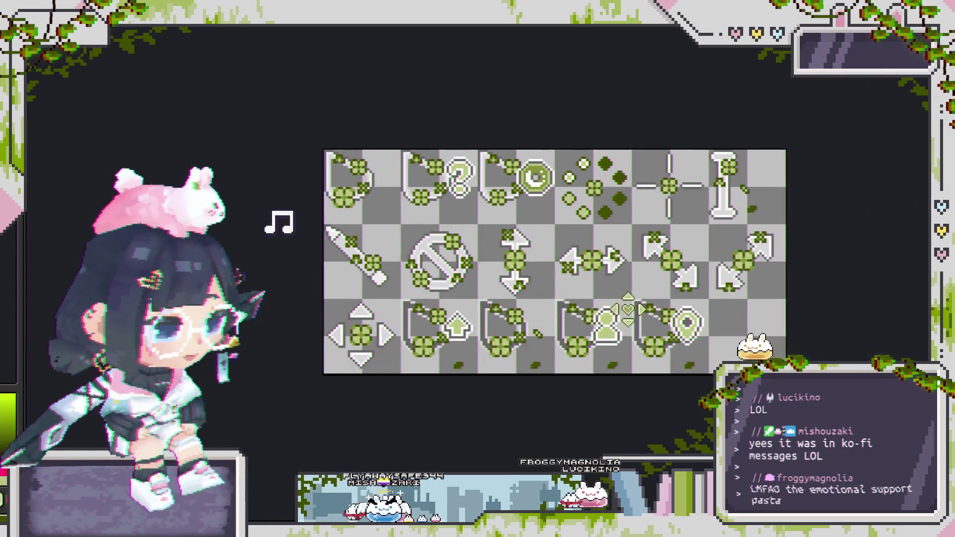
pyautogui.moveTo(592, 293)
pyautogui.mouseDown()
pyautogui.moveTo(609, 324)
pyautogui.moveTo(622, 320)
pyautogui.moveTo(602, 316)
pyautogui.moveTo(709, 315)
pyautogui.moveTo(651, 302)
pyautogui.moveTo(665, 301)
pyautogui.moveTo(619, 279)
pyautogui.moveTo(587, 277)
pyautogui.moveTo(600, 277)
pyautogui.mouseUp()
pyautogui.scroll(3, 596, 283)
pyautogui.scroll(-2, 645, 299)
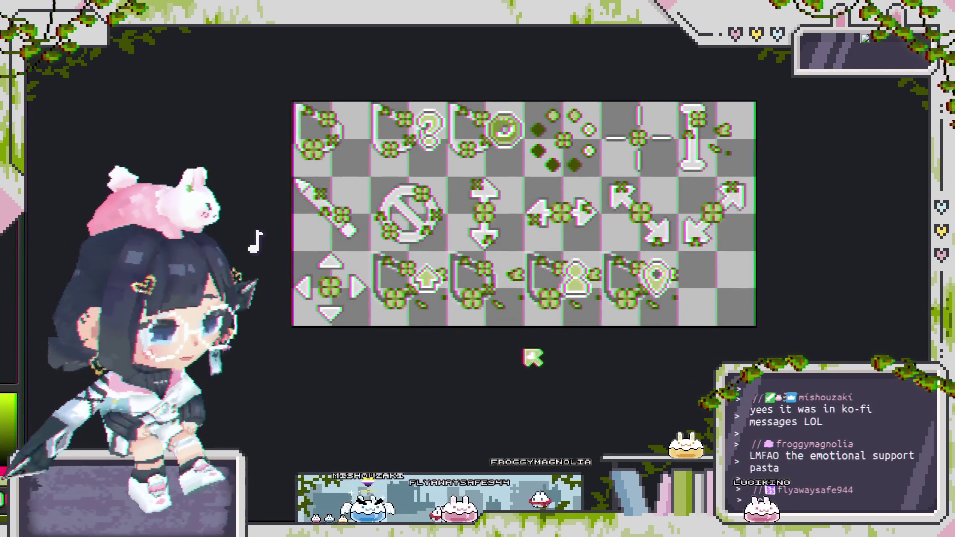